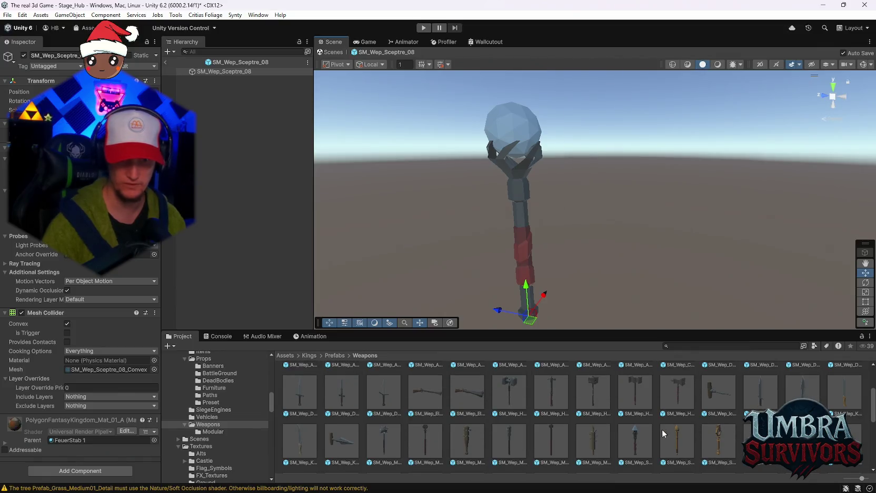
{"action": "scroll", "coordinate": [678, 411], "scroll_direction": "up", "scroll_amount": 1}
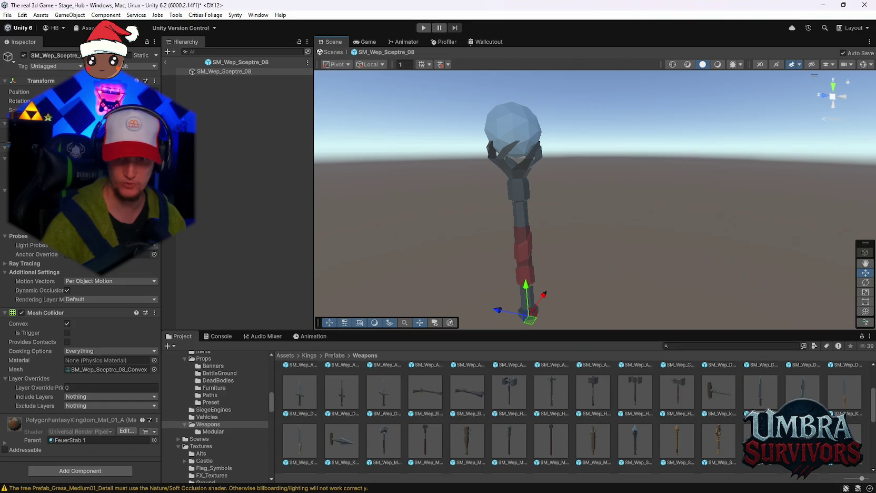
Preview SM_Wep_Sceptre_01 and SM_Wep_Sceptre_08 alongside staffs 03, 04 and 01
{"action": "double_click", "coordinate": [640, 438]}
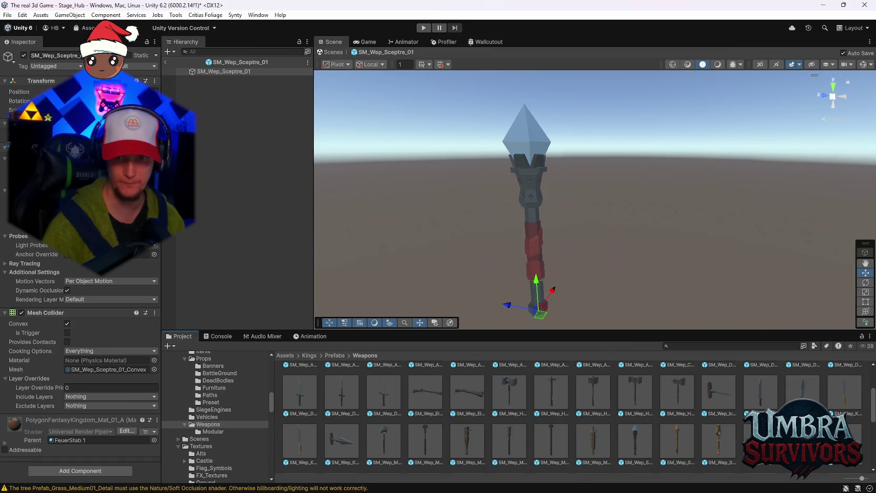
{"action": "scroll", "coordinate": [290, 461], "scroll_direction": "down", "scroll_amount": 1}
{"action": "left_click", "coordinate": [290, 461]}
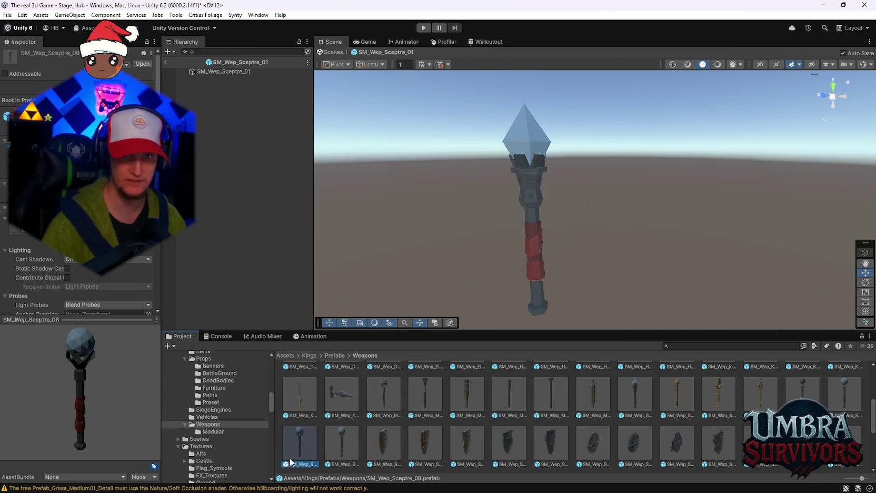
{"action": "double_click", "coordinate": [291, 460]}
{"action": "scroll", "coordinate": [474, 422], "scroll_direction": "down", "scroll_amount": 2}
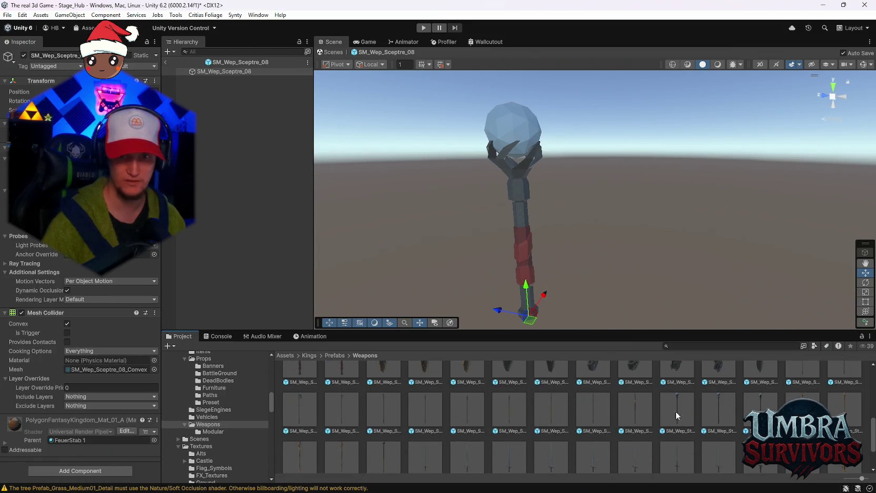
{"action": "double_click", "coordinate": [676, 411]}
{"action": "double_click", "coordinate": [719, 416]}
{"action": "double_click", "coordinate": [696, 420]}
{"action": "double_click", "coordinate": [667, 418]}
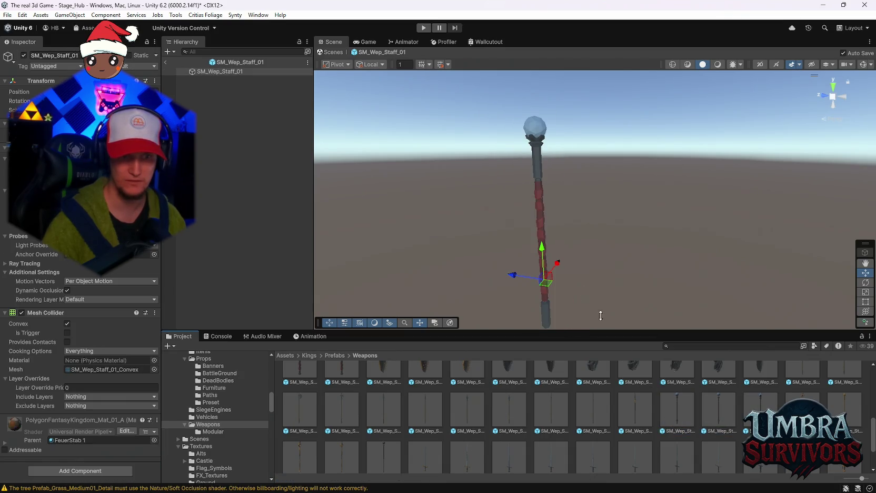
{"action": "scroll", "coordinate": [344, 411], "scroll_direction": "up", "scroll_amount": 2}
{"action": "double_click", "coordinate": [301, 421]}
{"action": "mouse_move", "coordinate": [488, 170]}
{"action": "left_mouse_down"}
{"action": "mouse_move", "coordinate": [601, 211]}
{"action": "mouse_move", "coordinate": [593, 166]}
{"action": "mouse_move", "coordinate": [529, 180]}
{"action": "mouse_move", "coordinate": [536, 196]}
{"action": "mouse_move", "coordinate": [559, 210]}
{"action": "left_mouse_up"}
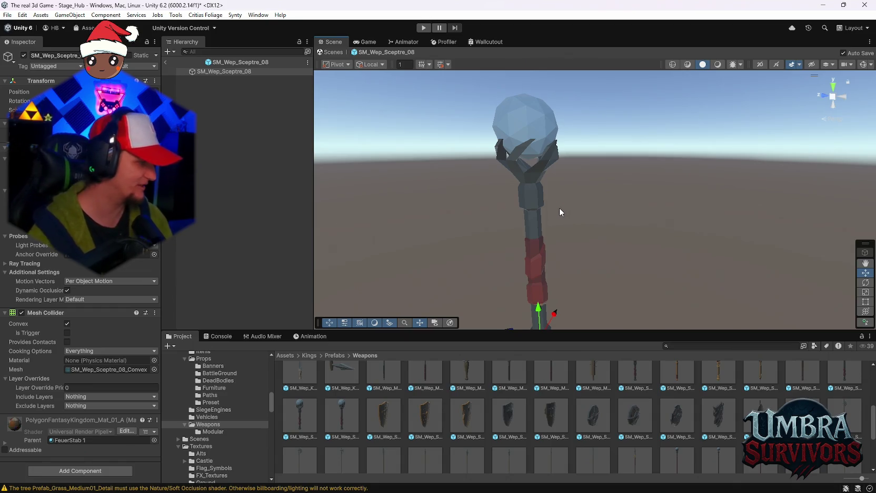
Compare SM_Wep_Staff_01, SM_Wep_Staff_10 and SM_Wep_Sceptre_08, panning each into frame
{"action": "scroll", "coordinate": [496, 461], "scroll_direction": "down", "scroll_amount": 1}
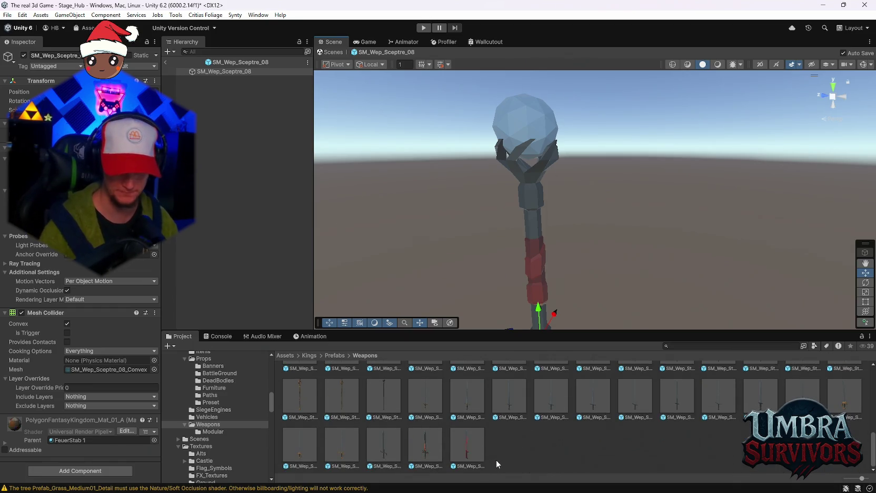
{"action": "scroll", "coordinate": [486, 453], "scroll_direction": "up", "scroll_amount": 1}
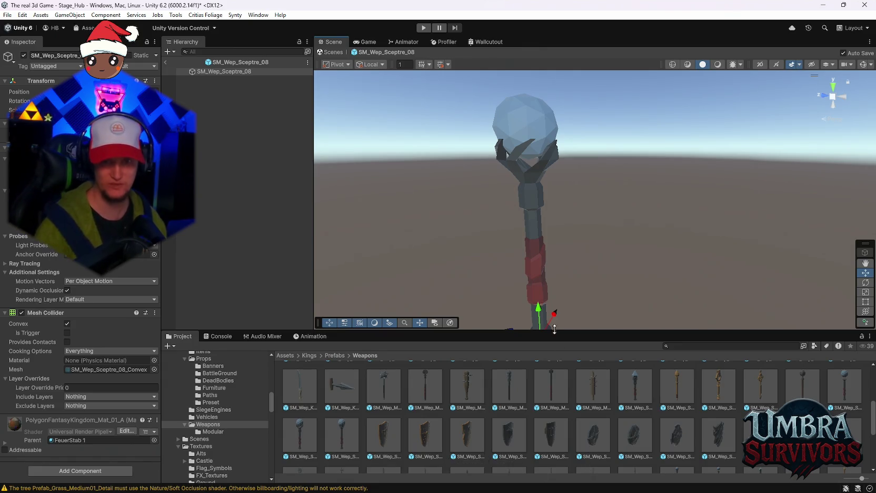
{"action": "scroll", "coordinate": [508, 402], "scroll_direction": "down", "scroll_amount": 2}
{"action": "left_click", "coordinate": [676, 405]}
{"action": "double_click", "coordinate": [677, 405]}
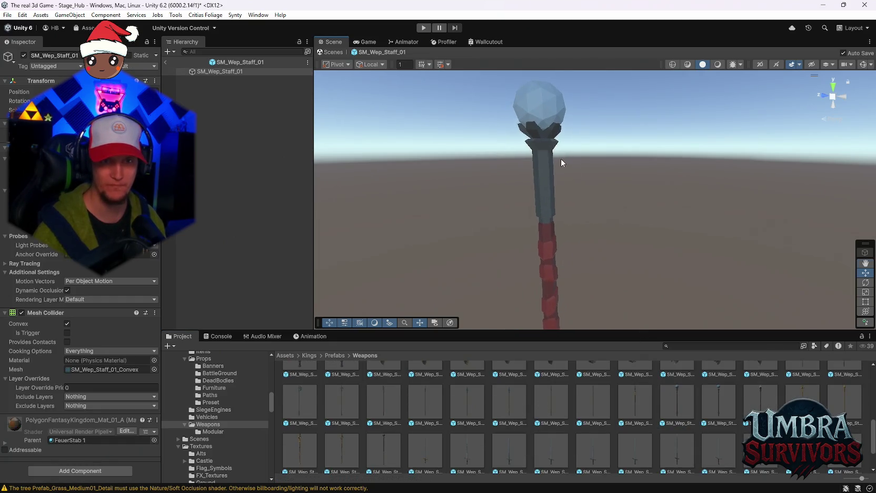
{"action": "left_click_drag", "start_coordinate": [561, 159], "coordinate": [590, 183]}
{"action": "scroll", "coordinate": [583, 204], "scroll_direction": "up", "scroll_amount": 1}
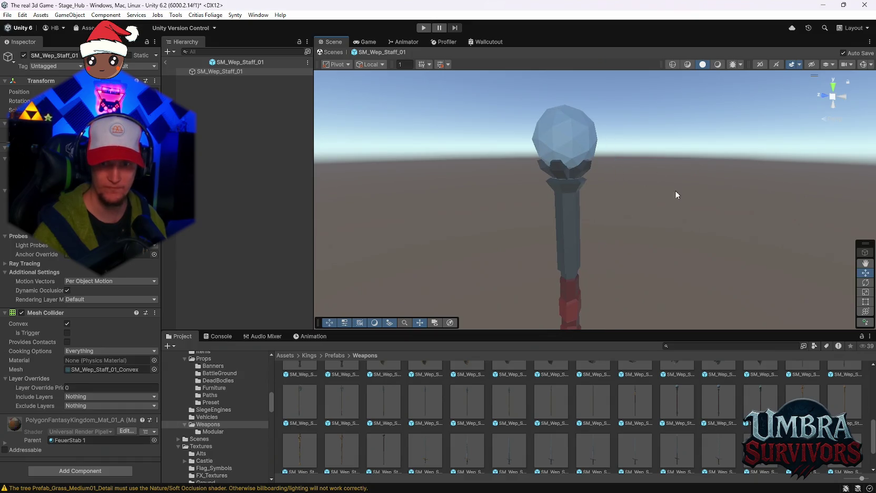
{"action": "scroll", "coordinate": [414, 369], "scroll_direction": "down", "scroll_amount": 1}
{"action": "double_click", "coordinate": [388, 442]}
{"action": "mouse_move", "coordinate": [590, 152]}
{"action": "left_mouse_down"}
{"action": "mouse_move", "coordinate": [543, 198]}
{"action": "mouse_move", "coordinate": [543, 161]}
{"action": "left_mouse_up"}
{"action": "scroll", "coordinate": [516, 395], "scroll_direction": "up", "scroll_amount": 3}
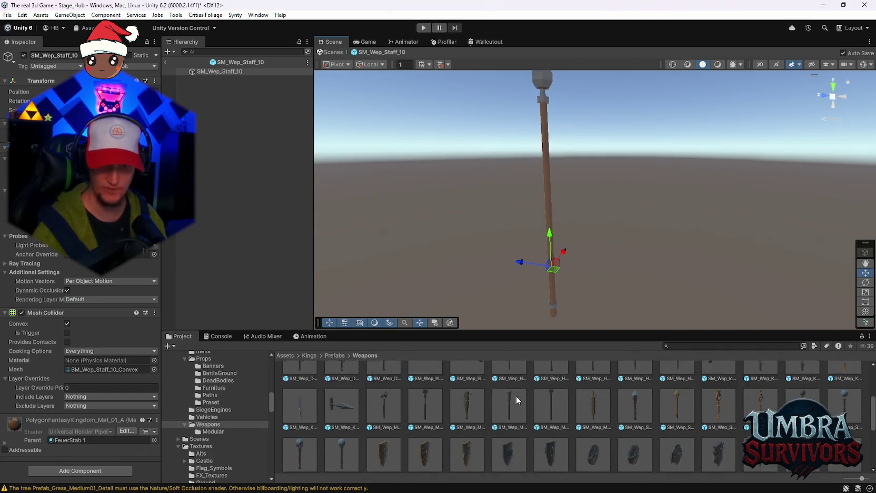
{"action": "double_click", "coordinate": [302, 425]}
{"action": "mouse_move", "coordinate": [614, 98]}
{"action": "left_mouse_down"}
{"action": "mouse_move", "coordinate": [596, 116]}
{"action": "mouse_move", "coordinate": [598, 185]}
{"action": "mouse_move", "coordinate": [595, 167]}
{"action": "left_mouse_up"}
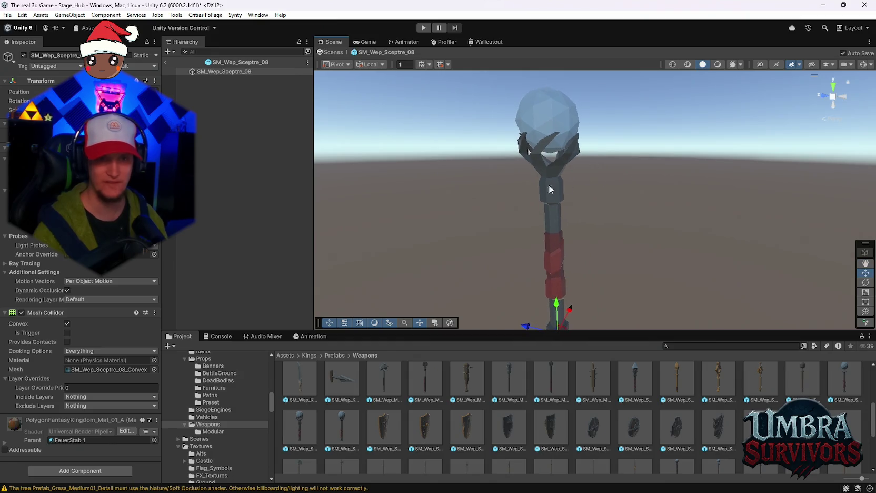
{"action": "scroll", "coordinate": [645, 416], "scroll_direction": "down", "scroll_amount": 2}
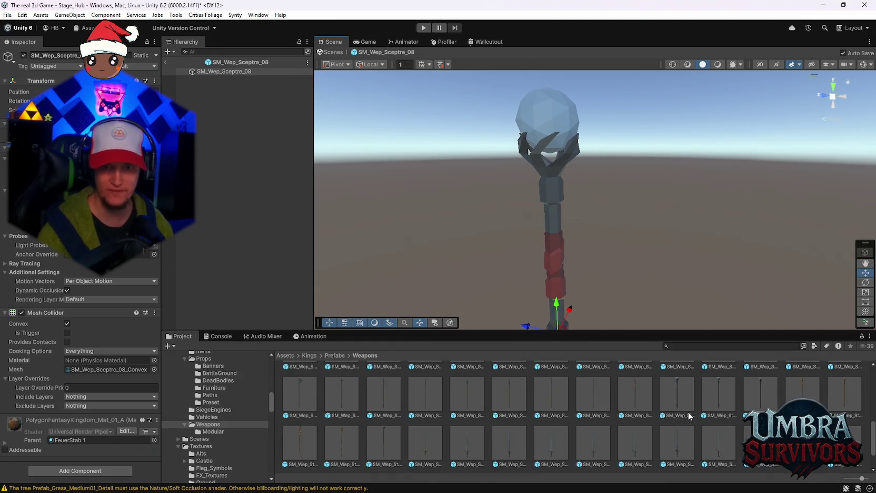
{"action": "double_click", "coordinate": [679, 419]}
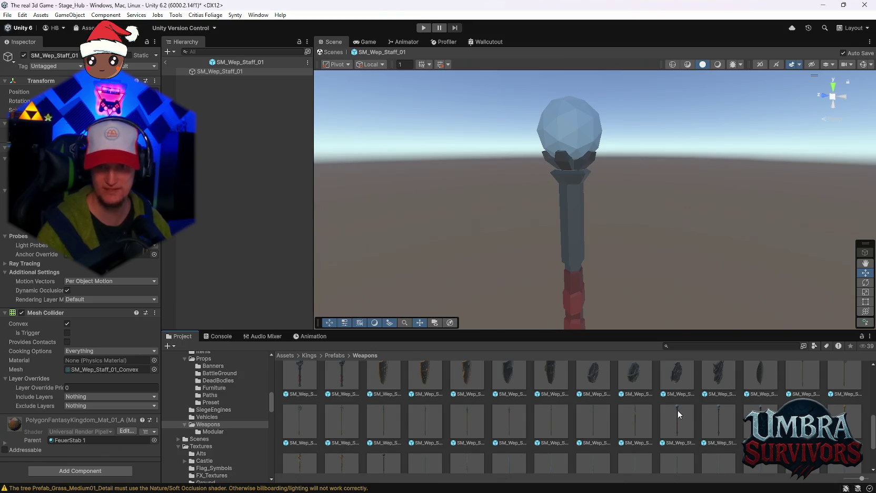
Switch between Sceptre_08, Staff_03 and Staff_01, finishing with SM_Wep_Staff_01 open
{"action": "scroll", "coordinate": [425, 396], "scroll_direction": "down", "scroll_amount": 1}
{"action": "scroll", "coordinate": [425, 396], "scroll_direction": "up", "scroll_amount": 1}
{"action": "scroll", "coordinate": [331, 375], "scroll_direction": "up", "scroll_amount": 1}
{"action": "double_click", "coordinate": [312, 366]}
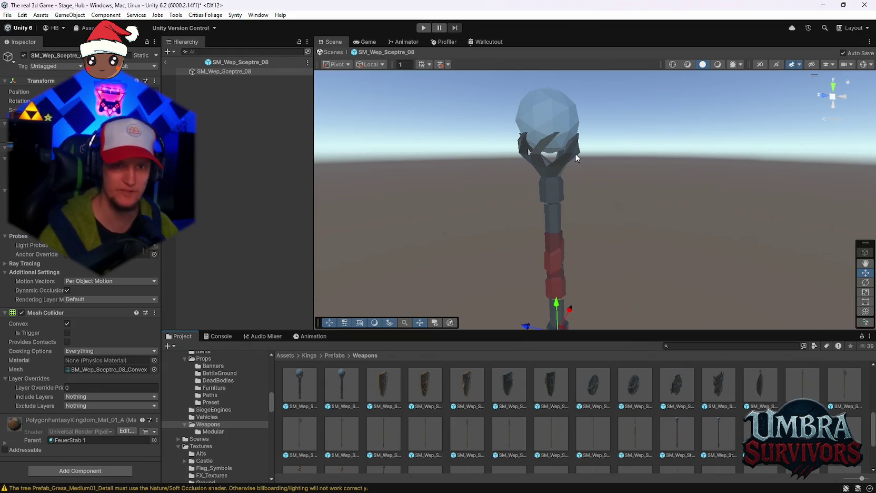
{"action": "scroll", "coordinate": [680, 416], "scroll_direction": "down", "scroll_amount": 2}
{"action": "double_click", "coordinate": [676, 412]}
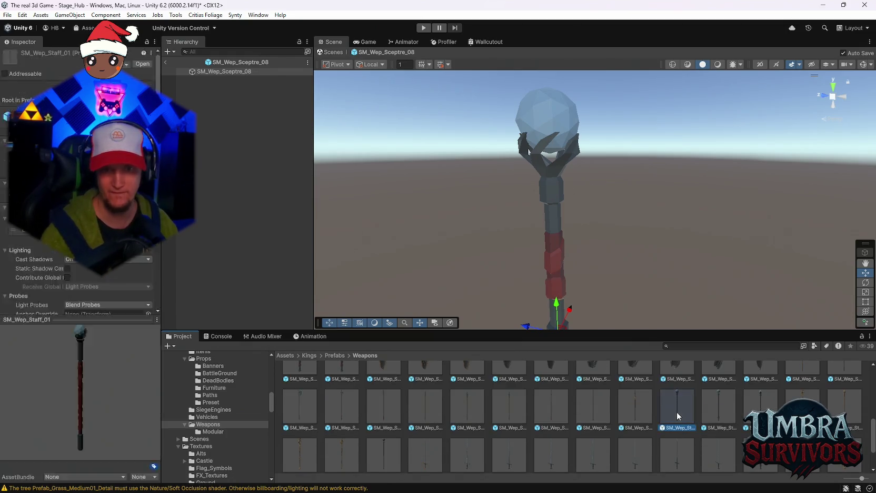
{"action": "scroll", "coordinate": [657, 408], "scroll_direction": "up", "scroll_amount": 5}
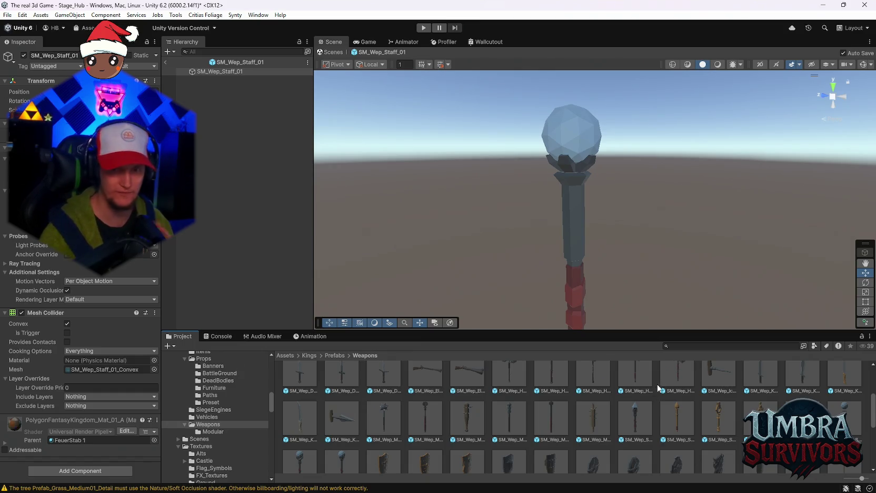
{"action": "scroll", "coordinate": [545, 384], "scroll_direction": "up", "scroll_amount": 2}
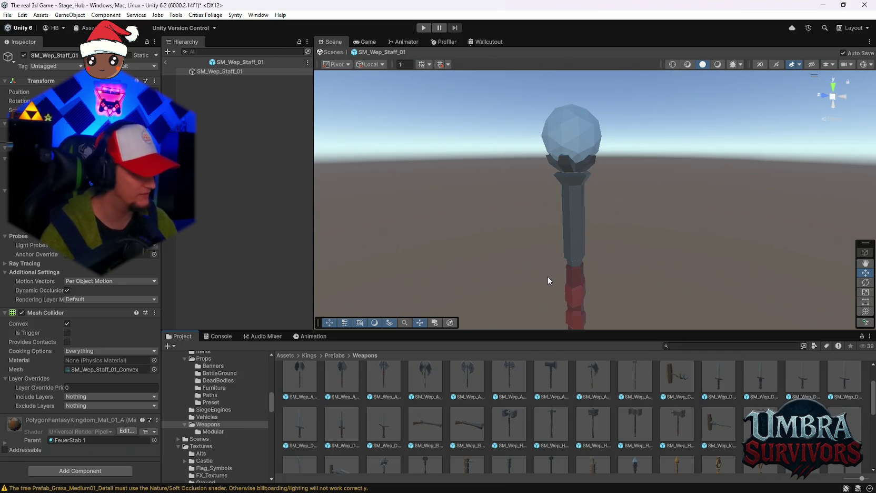
{"action": "scroll", "coordinate": [641, 408], "scroll_direction": "up", "scroll_amount": 1}
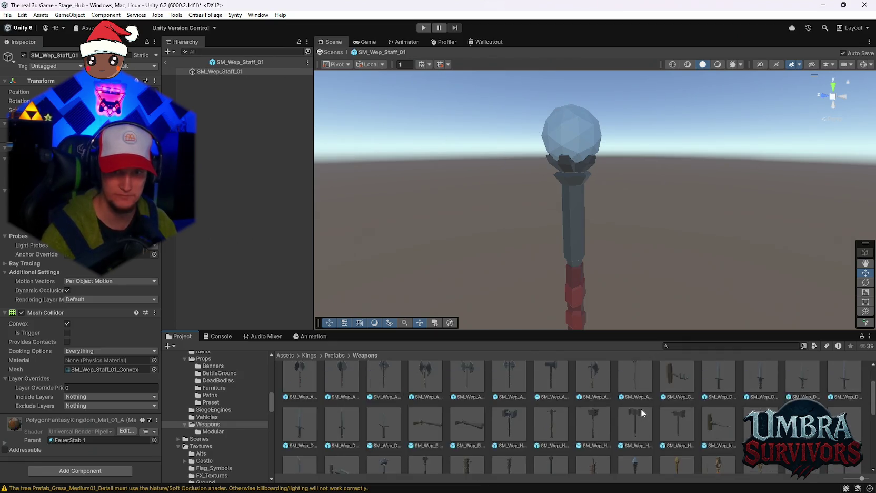
{"action": "scroll", "coordinate": [639, 409], "scroll_direction": "down", "scroll_amount": 6}
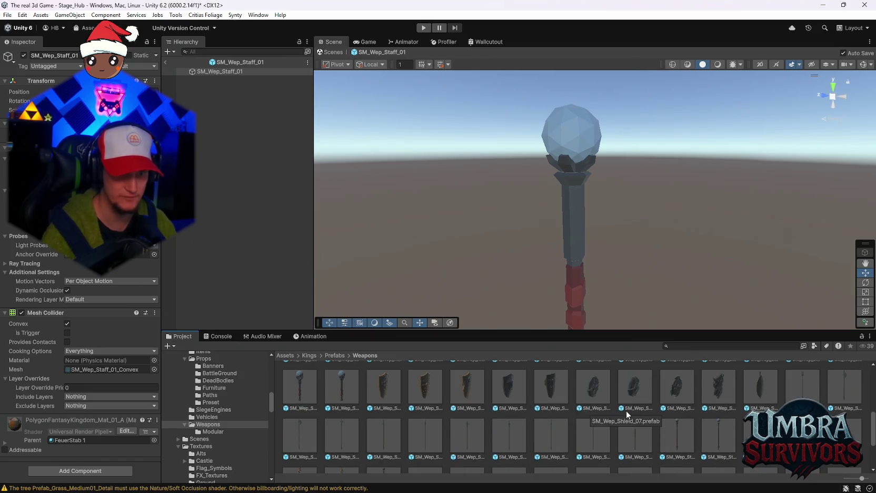
{"action": "scroll", "coordinate": [648, 448], "scroll_direction": "up", "scroll_amount": 1}
{"action": "double_click", "coordinate": [704, 423]}
{"action": "double_click", "coordinate": [671, 422]}
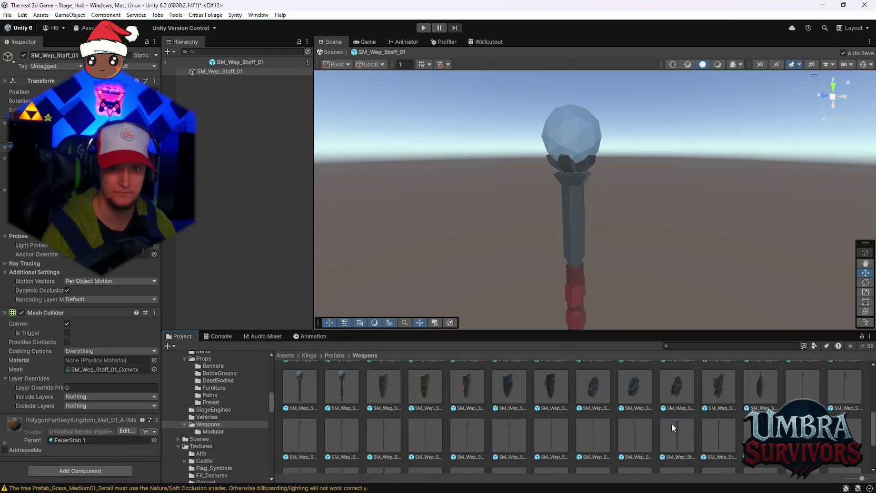
{"action": "scroll", "coordinate": [249, 447], "scroll_direction": "down", "scroll_amount": 3}
{"action": "scroll", "coordinate": [249, 446], "scroll_direction": "down", "scroll_amount": 5}
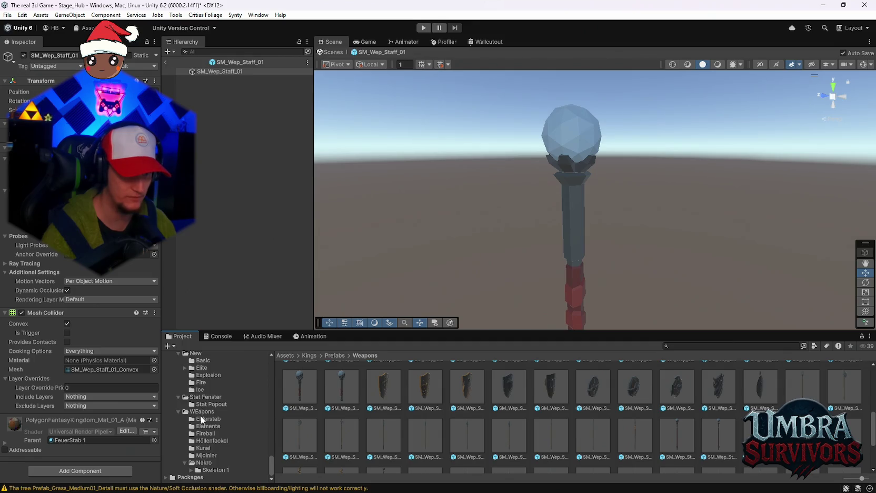
Open SM_Wep_Staff_02 from UPGRADES/WEapons, orbit and pan to inspect it, then show the Fireball folder
{"action": "left_click", "coordinate": [201, 416]}
{"action": "double_click", "coordinate": [598, 428]}
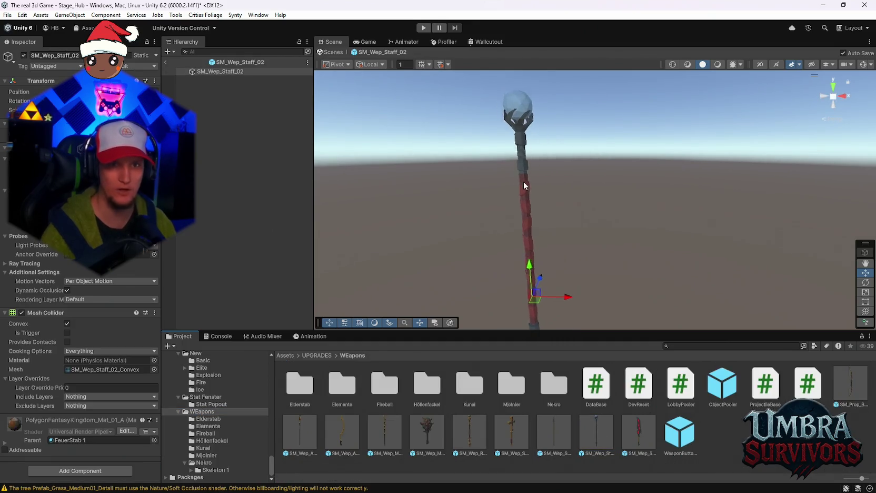
{"action": "scroll", "coordinate": [524, 185], "scroll_direction": "up", "scroll_amount": 8}
{"action": "mouse_move", "coordinate": [556, 179]}
{"action": "left_mouse_down"}
{"action": "mouse_move", "coordinate": [534, 140]}
{"action": "mouse_move", "coordinate": [582, 207]}
{"action": "mouse_move", "coordinate": [587, 186]}
{"action": "mouse_move", "coordinate": [537, 180]}
{"action": "left_mouse_up"}
{"action": "mouse_move", "coordinate": [572, 227]}
{"action": "left_mouse_down"}
{"action": "mouse_move", "coordinate": [618, 293]}
{"action": "mouse_move", "coordinate": [531, 297]}
{"action": "left_mouse_up"}
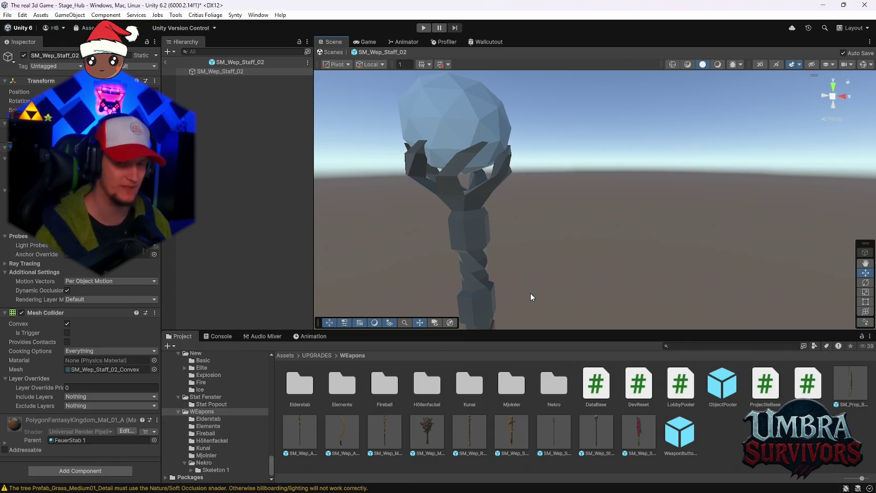
{"action": "mouse_move", "coordinate": [434, 305]}
{"action": "left_mouse_down"}
{"action": "mouse_move", "coordinate": [573, 304]}
{"action": "mouse_move", "coordinate": [526, 262]}
{"action": "mouse_move", "coordinate": [565, 222]}
{"action": "mouse_move", "coordinate": [457, 215]}
{"action": "mouse_move", "coordinate": [435, 236]}
{"action": "left_mouse_up"}
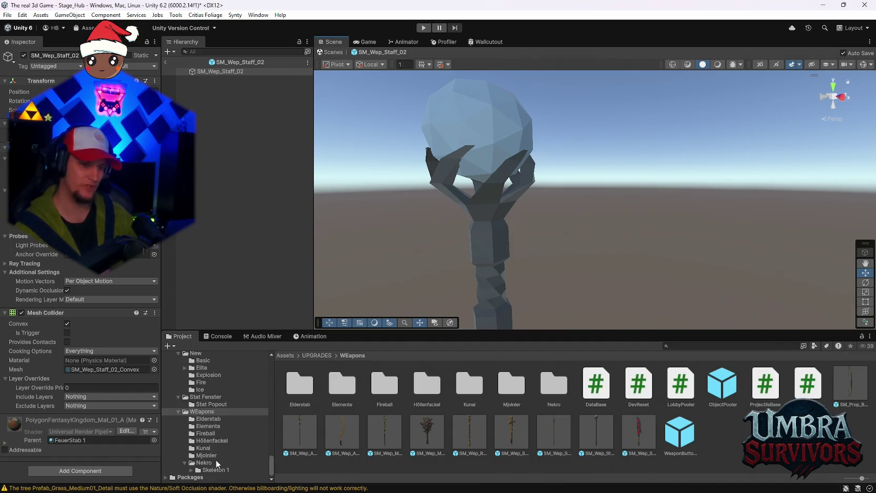
{"action": "left_click", "coordinate": [205, 433]}
{"action": "left_click", "coordinate": [382, 384]}
{"action": "left_click", "coordinate": [757, 387]}
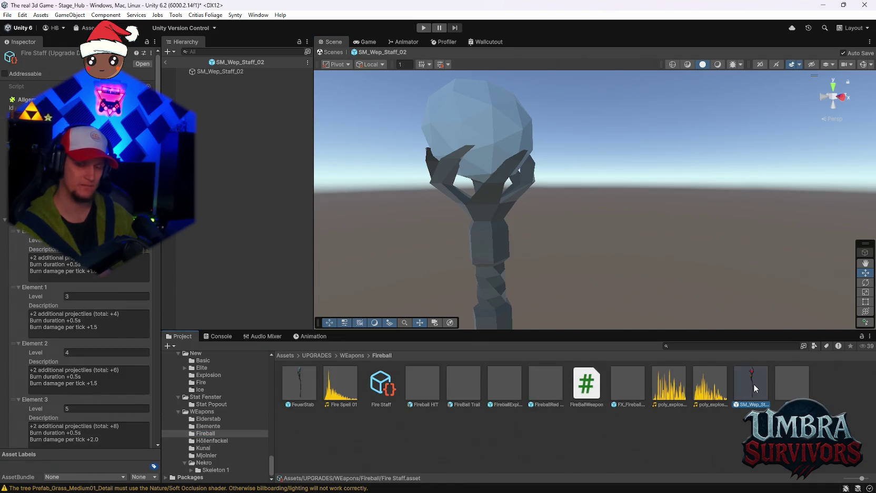
{"action": "scroll", "coordinate": [68, 262], "scroll_direction": "down", "scroll_amount": 3}
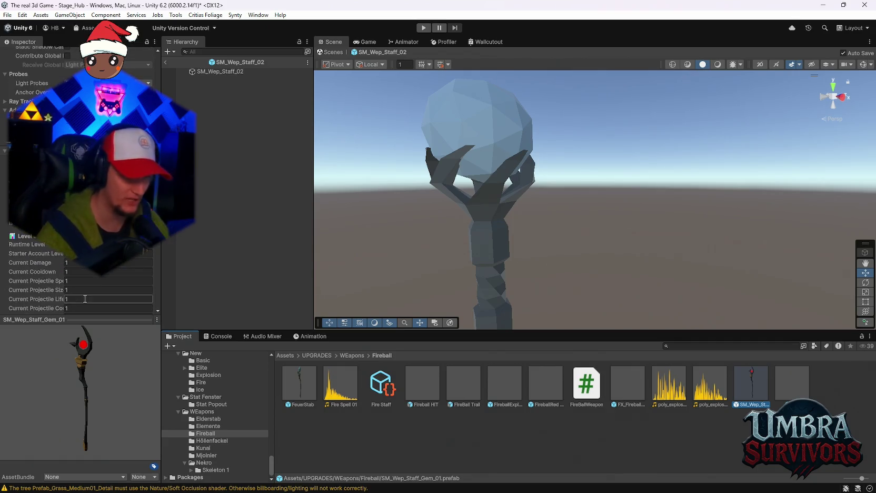
{"action": "left_click", "coordinate": [382, 387]}
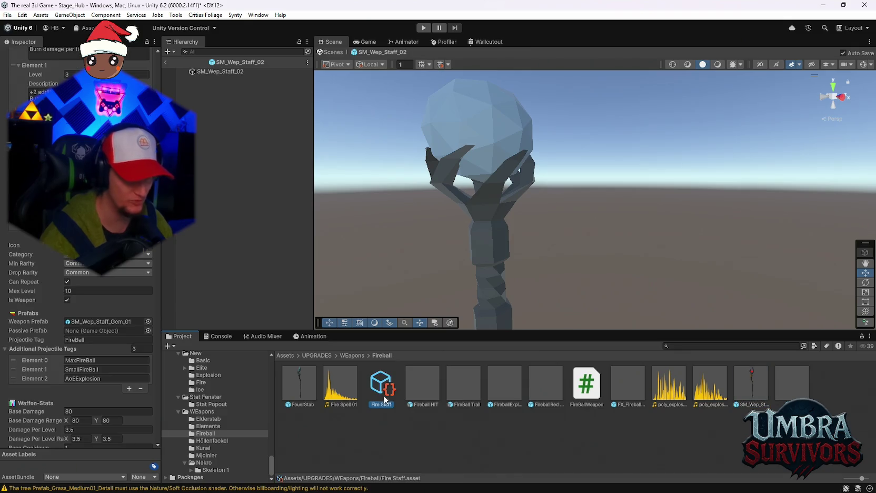
{"action": "left_click", "coordinate": [751, 389]}
{"action": "scroll", "coordinate": [123, 269], "scroll_direction": "down", "scroll_amount": 10}
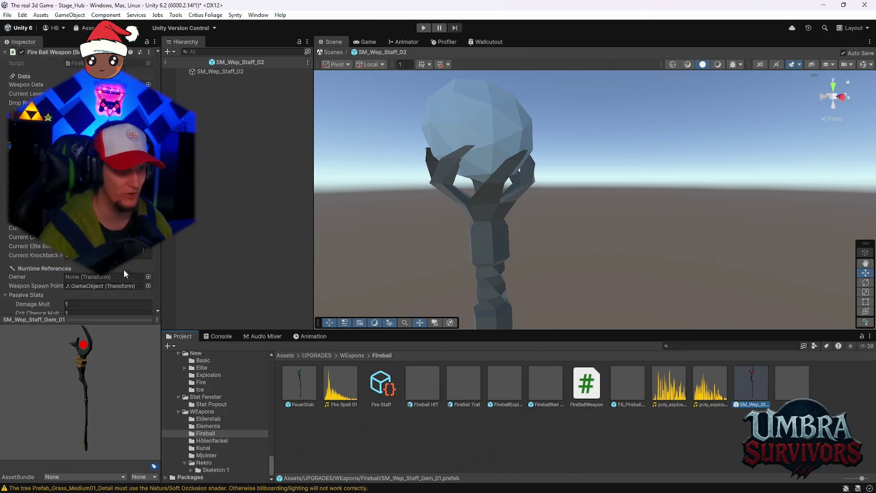
{"action": "scroll", "coordinate": [109, 297], "scroll_direction": "down", "scroll_amount": 5}
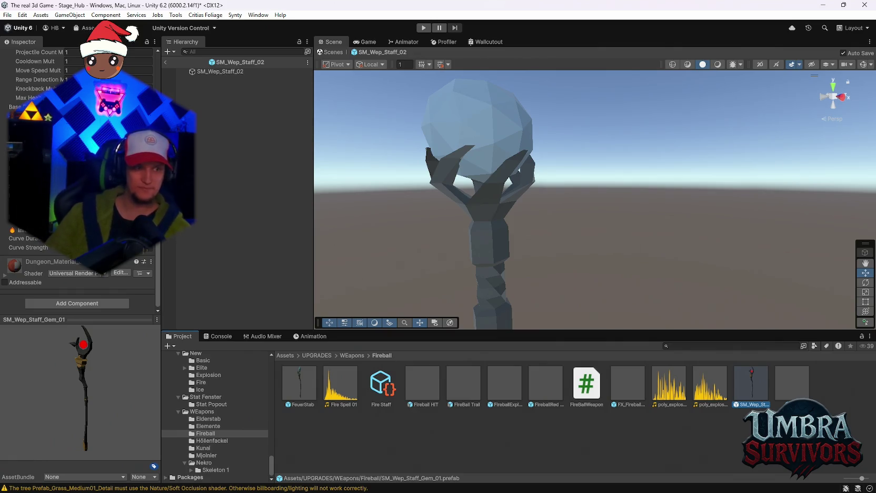
{"action": "scroll", "coordinate": [79, 284], "scroll_direction": "up", "scroll_amount": 10}
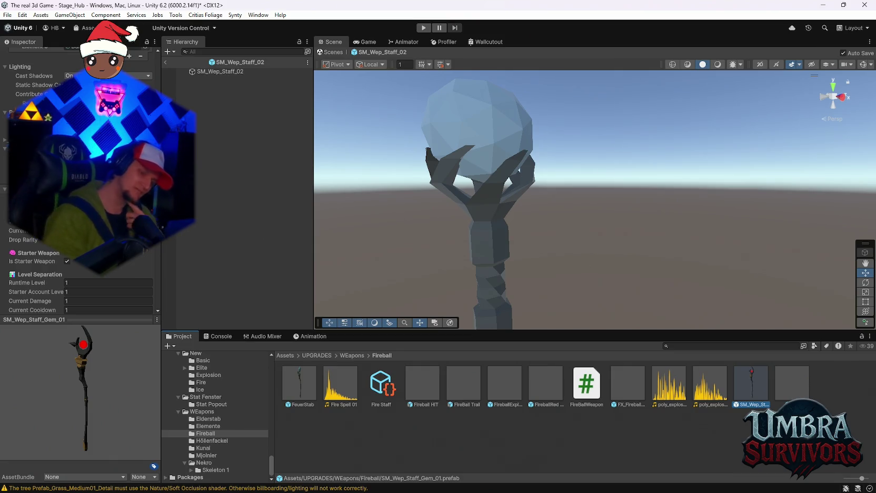
{"action": "mouse_move", "coordinate": [369, 489]}
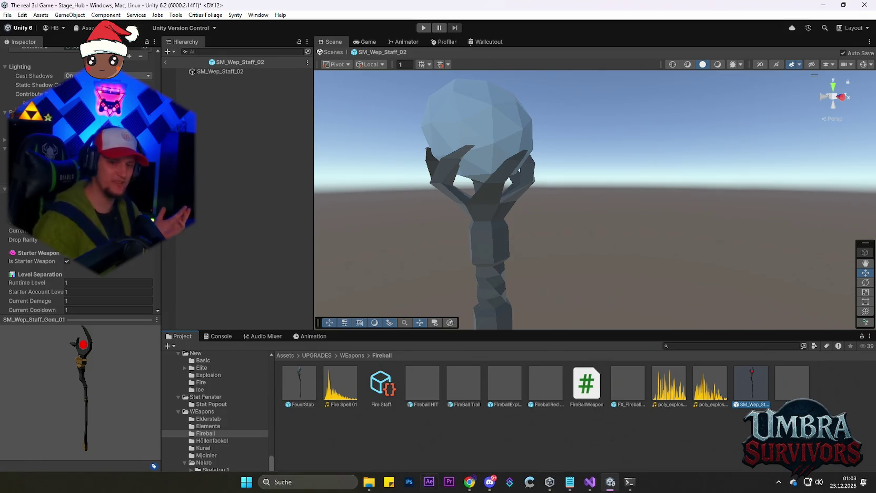
{"action": "left_click", "coordinate": [570, 482]}
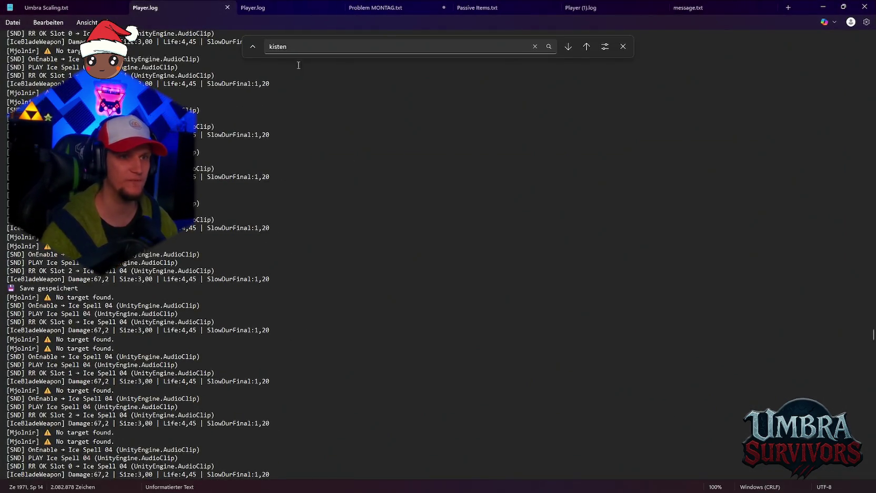
In Problem MONTAG.txt, add 'waffen Upgrades werden größer' on a new line below 'movementspeed fix'
{"action": "left_click", "coordinate": [368, 5]}
{"action": "scroll", "coordinate": [232, 196], "scroll_direction": "down", "scroll_amount": 7}
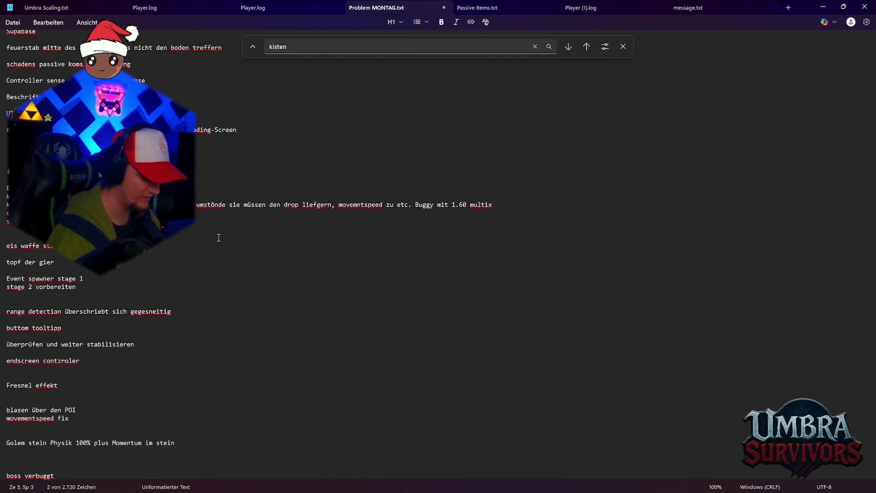
{"action": "scroll", "coordinate": [90, 271], "scroll_direction": "up", "scroll_amount": 4}
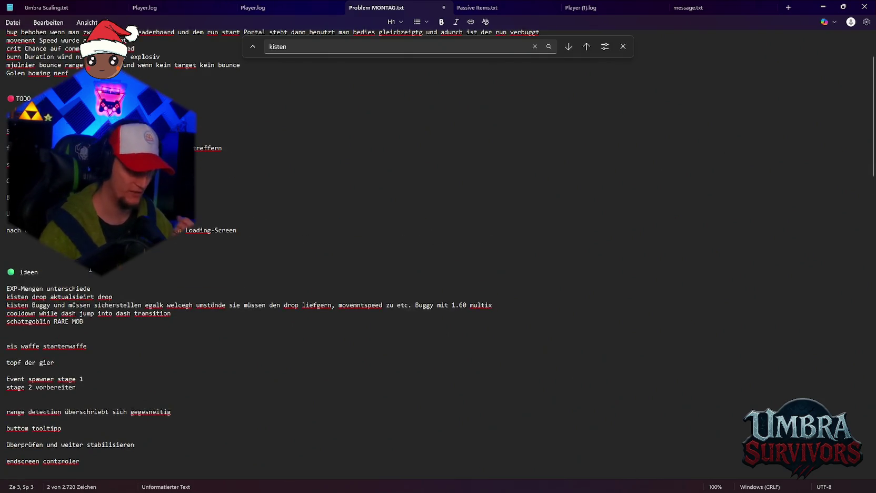
{"action": "left_click", "coordinate": [95, 322]}
{"action": "scroll", "coordinate": [94, 322], "scroll_direction": "down", "scroll_amount": 8}
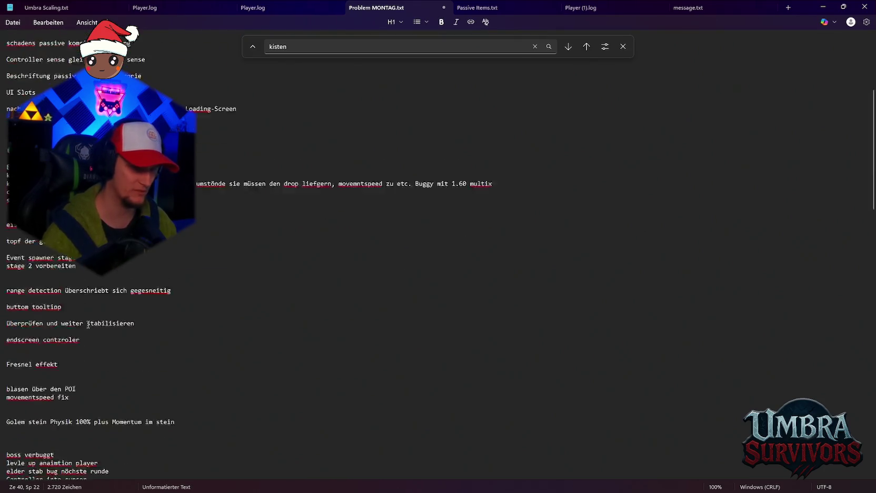
{"action": "left_click", "coordinate": [77, 328]}
{"action": "type", "text": "waffen Upgrades werden größer"}
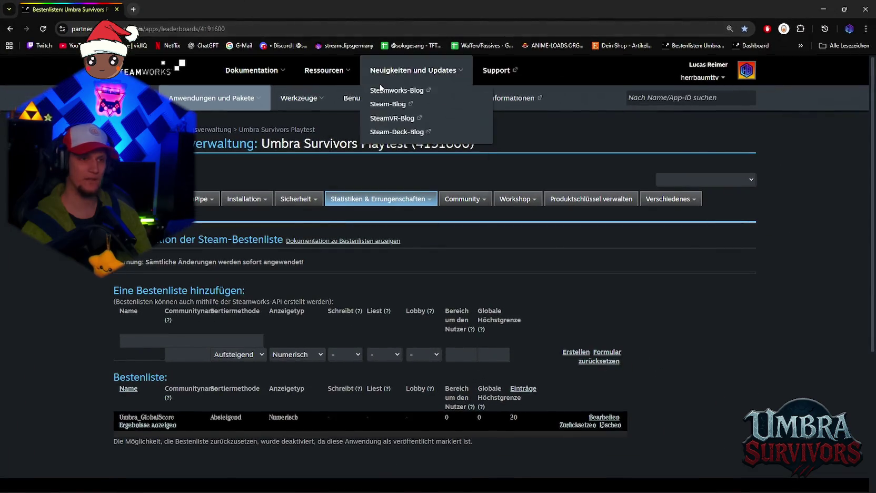
Navigate from the Umbra Survivors leaderboard settings to the Steamworks home dashboard
{"action": "mouse_move", "coordinate": [298, 198]}
{"action": "left_click", "coordinate": [311, 226]}
Expand the upcoming list with 'Mehr anzeigen' to reveal the February and March 2026 festivals
{"action": "scroll", "coordinate": [380, 263], "scroll_direction": "down", "scroll_amount": 4}
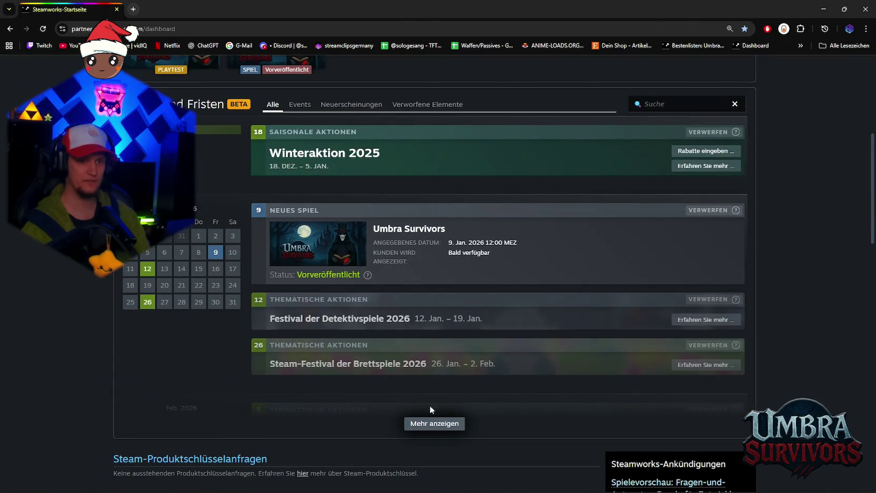
{"action": "left_click", "coordinate": [424, 424]}
{"action": "scroll", "coordinate": [429, 312], "scroll_direction": "down", "scroll_amount": 5}
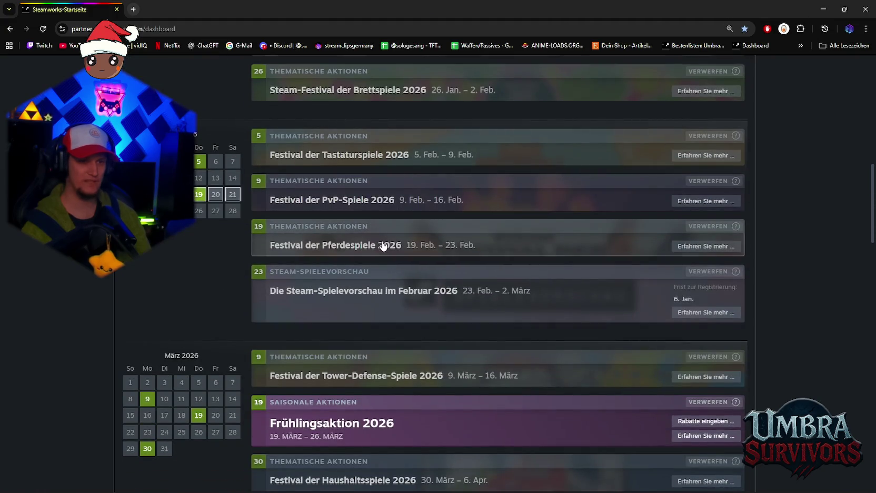
{"action": "scroll", "coordinate": [388, 245], "scroll_direction": "up", "scroll_amount": 5}
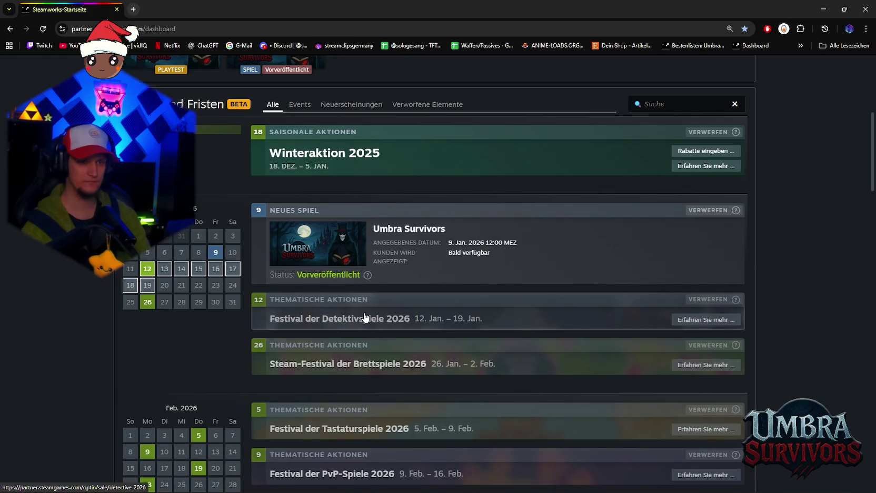
{"action": "scroll", "coordinate": [372, 340], "scroll_direction": "up", "scroll_amount": 2}
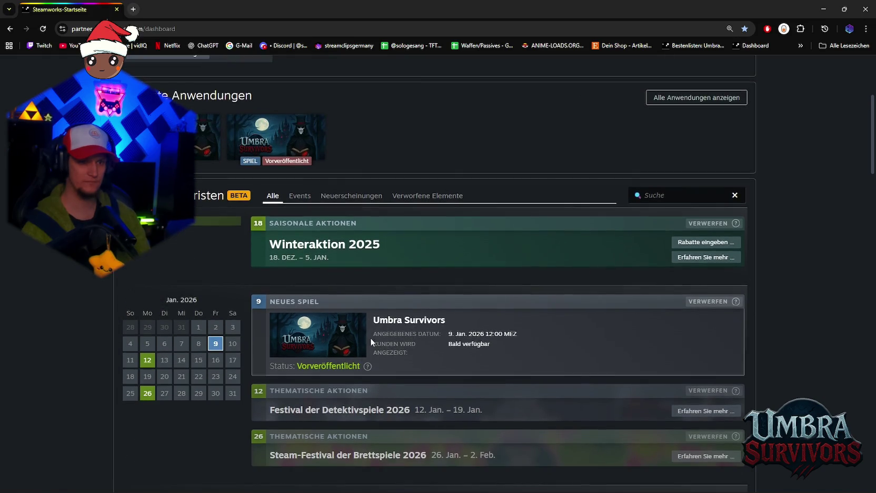
{"action": "scroll", "coordinate": [374, 316], "scroll_direction": "down", "scroll_amount": 2}
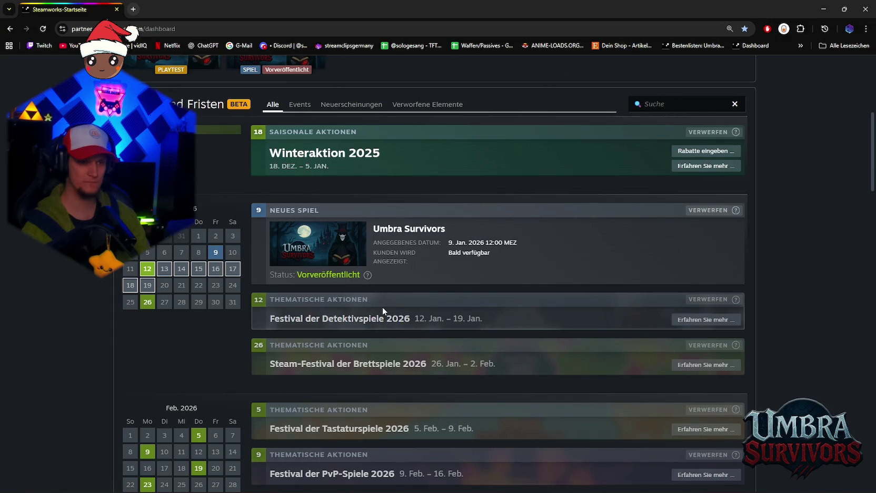
{"action": "scroll", "coordinate": [376, 306], "scroll_direction": "up", "scroll_amount": 2}
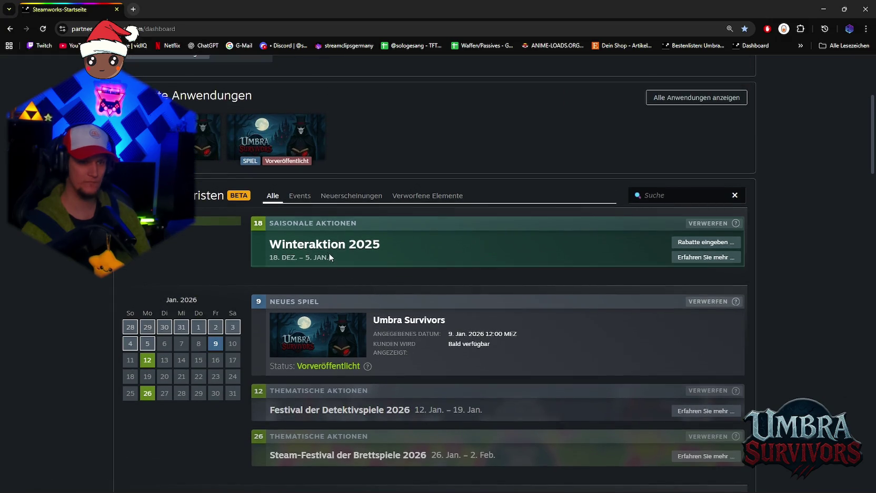
Filter the upcoming list to Events only, browse the 2026 festivals, then minimize the browser
{"action": "left_click", "coordinate": [299, 198]}
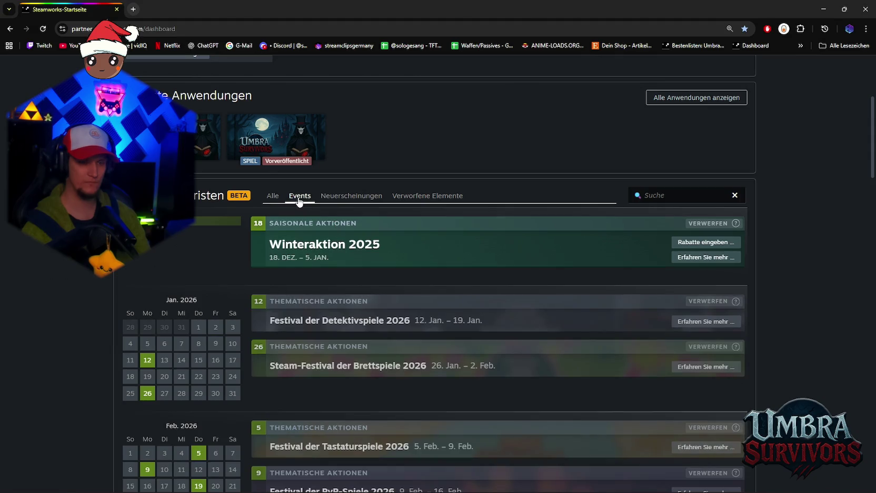
{"action": "scroll", "coordinate": [326, 237], "scroll_direction": "down", "scroll_amount": 3}
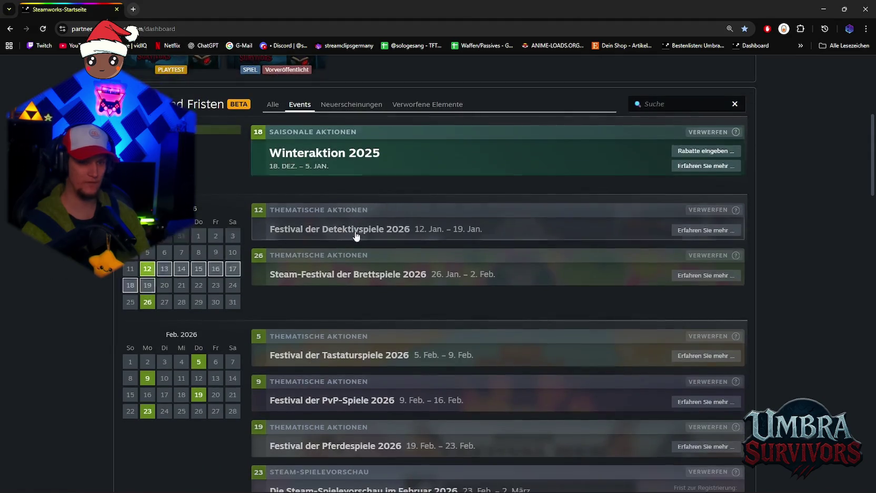
{"action": "scroll", "coordinate": [345, 295], "scroll_direction": "down", "scroll_amount": 2}
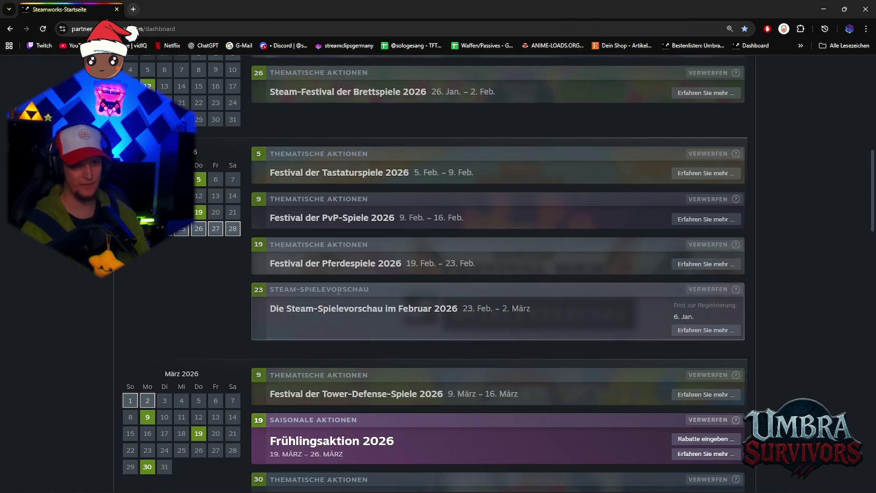
{"action": "left_click_drag", "start_coordinate": [684, 316], "coordinate": [671, 315]}
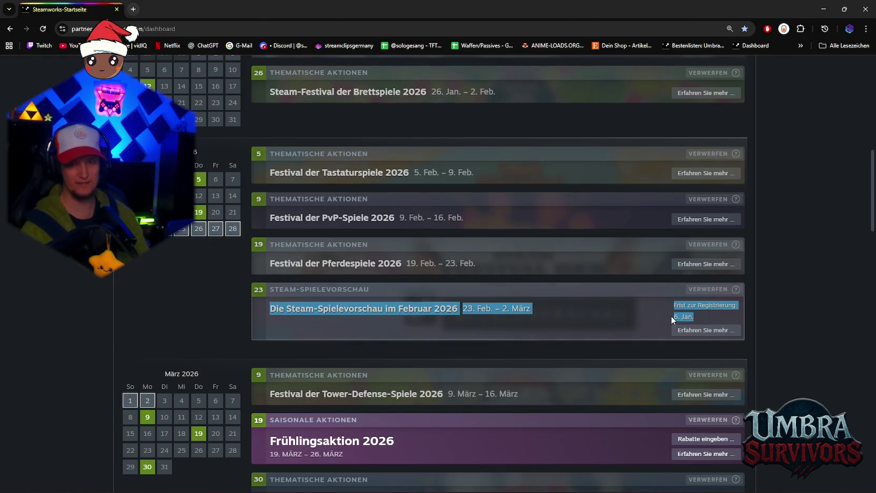
{"action": "left_click", "coordinate": [685, 318]}
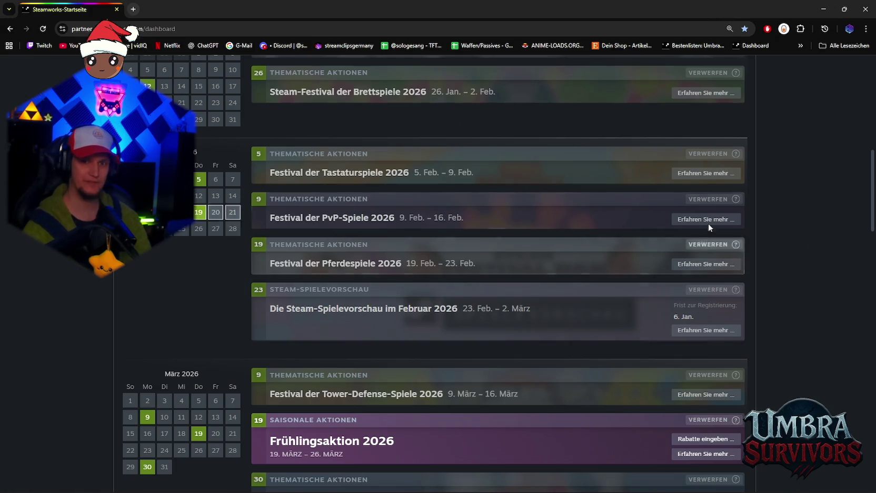
{"action": "left_click", "coordinate": [825, 9]}
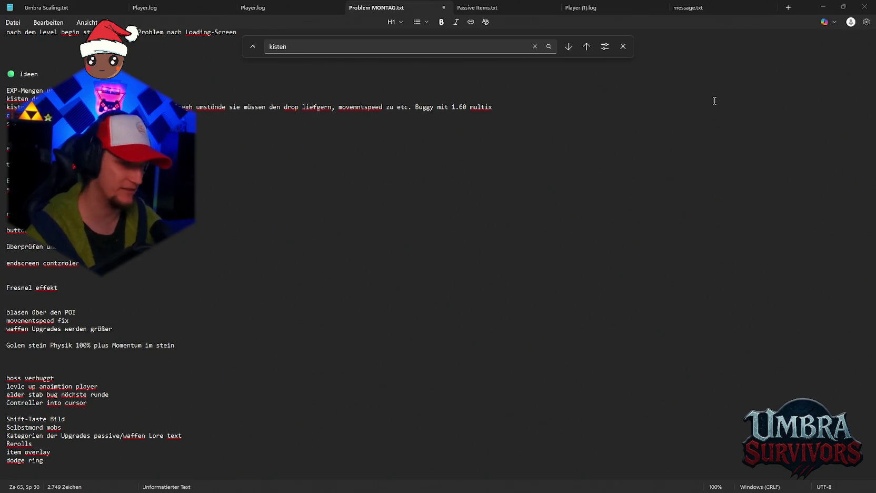
Minimize the Problem MONTAG notes window to return to Unity 6
{"action": "left_click", "coordinate": [823, 7]}
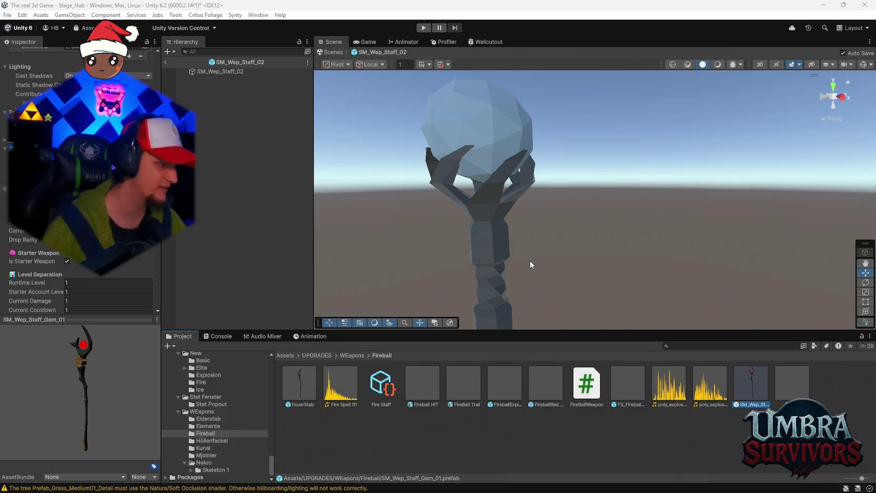
Clear all messages from the Console log and return to the Project window
{"action": "left_click", "coordinate": [217, 338]}
{"action": "left_click", "coordinate": [172, 346]}
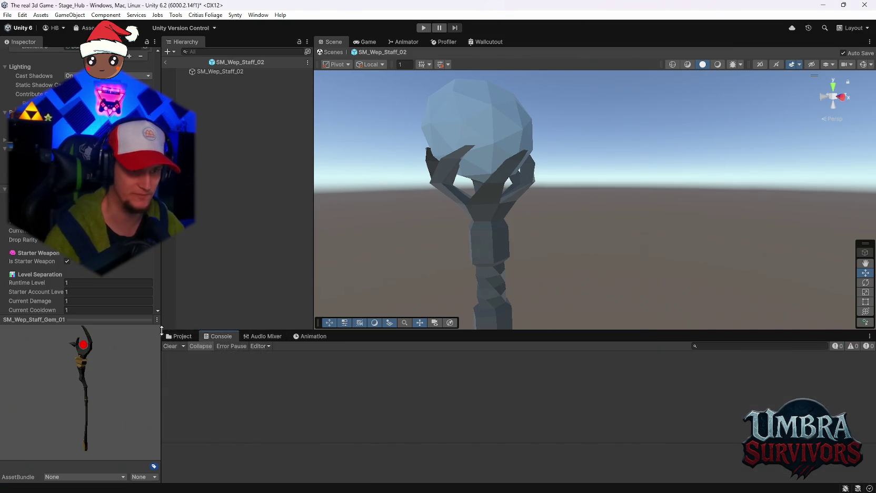
{"action": "left_click", "coordinate": [178, 336]}
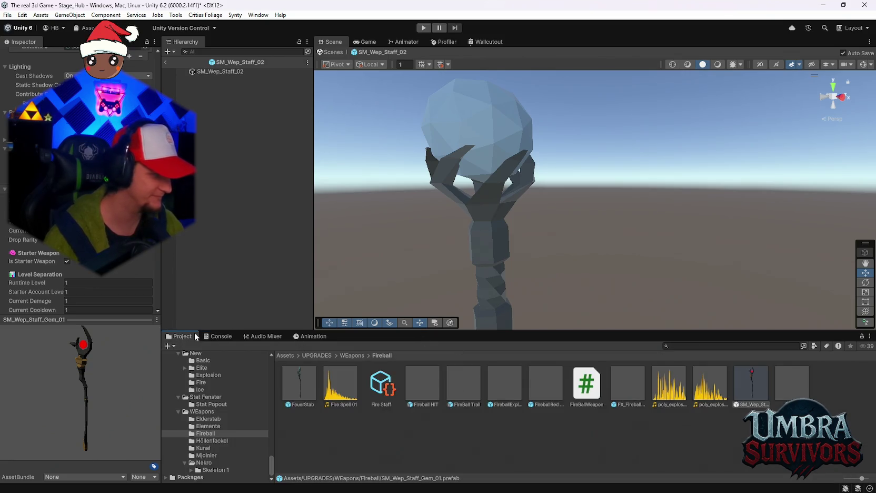
Create a new folder inside the UPGRADES WEapons folder via Create > Folder
{"action": "scroll", "coordinate": [529, 299], "scroll_direction": "down", "scroll_amount": 8}
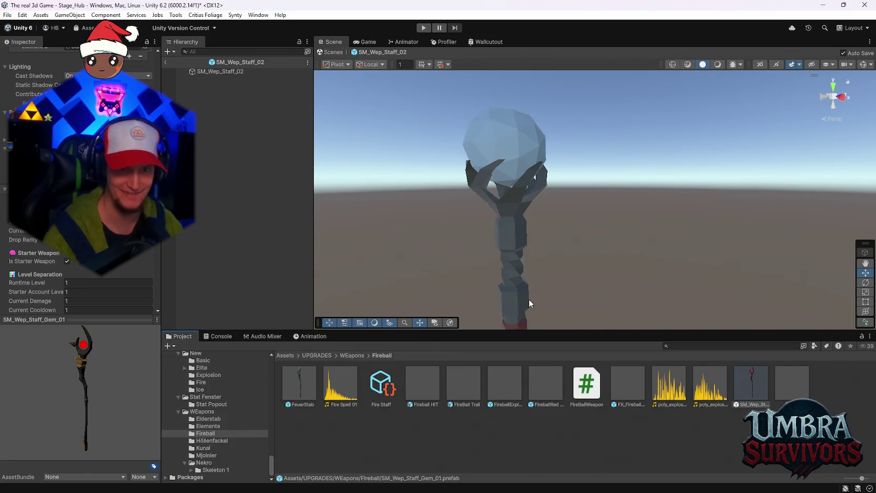
{"action": "scroll", "coordinate": [535, 303], "scroll_direction": "down", "scroll_amount": 3}
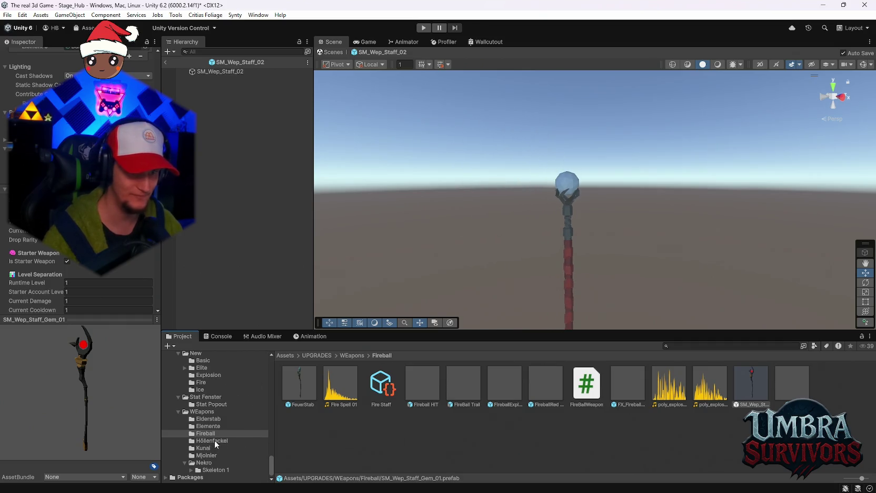
{"action": "right_click", "coordinate": [203, 412]}
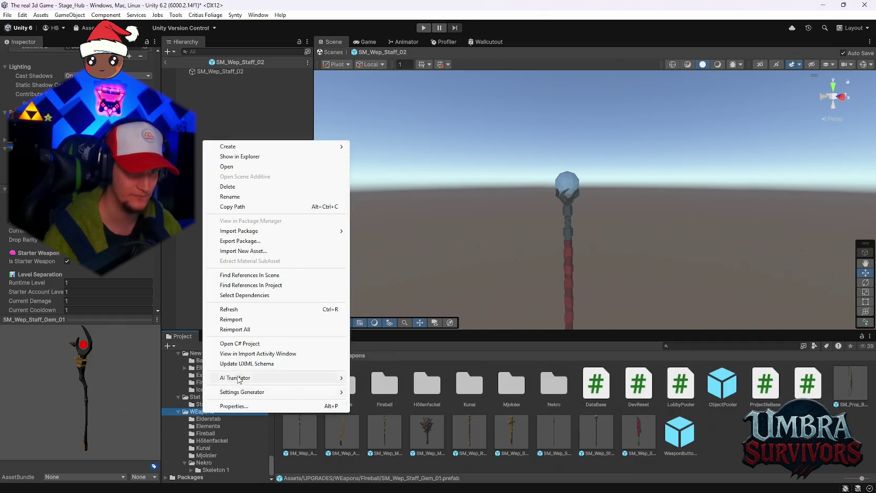
{"action": "mouse_move", "coordinate": [275, 148]}
{"action": "left_click", "coordinate": [392, 96]}
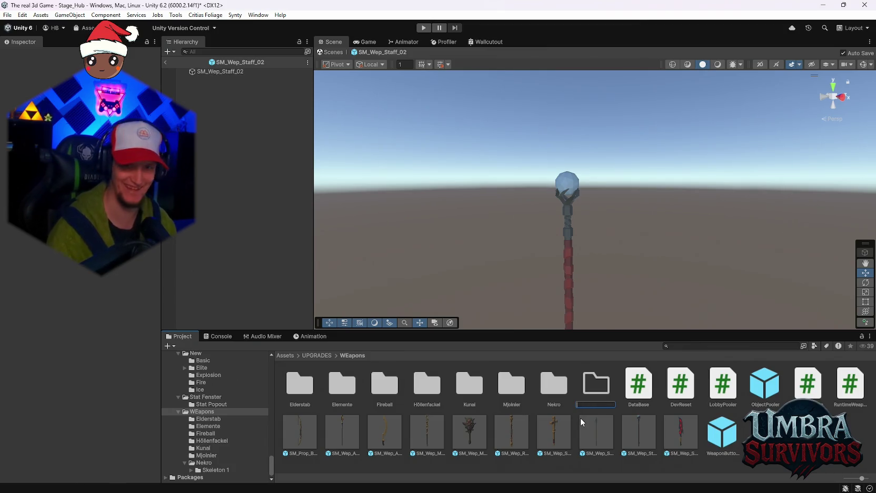
Name the folder 'Ice Wand', move the SM_Wep_Staff_02 prefab into it and open it
{"action": "type", "text": "Ice Wand"}
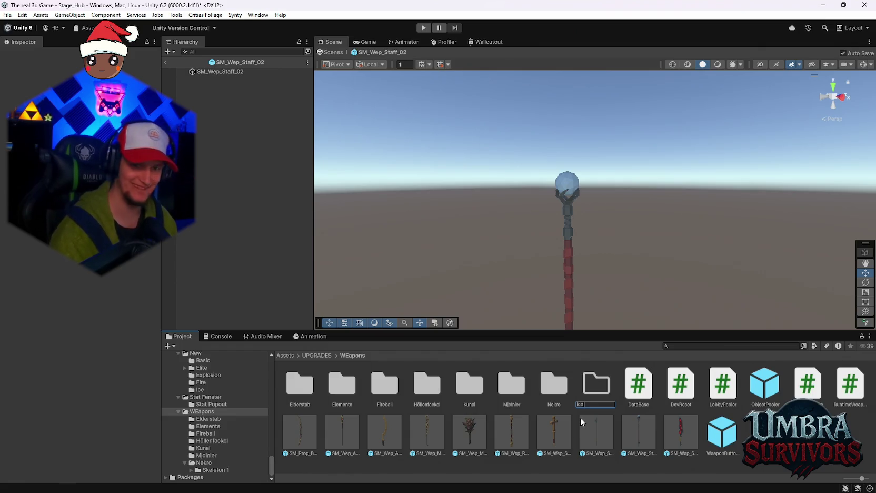
{"action": "key", "text": "Return"}
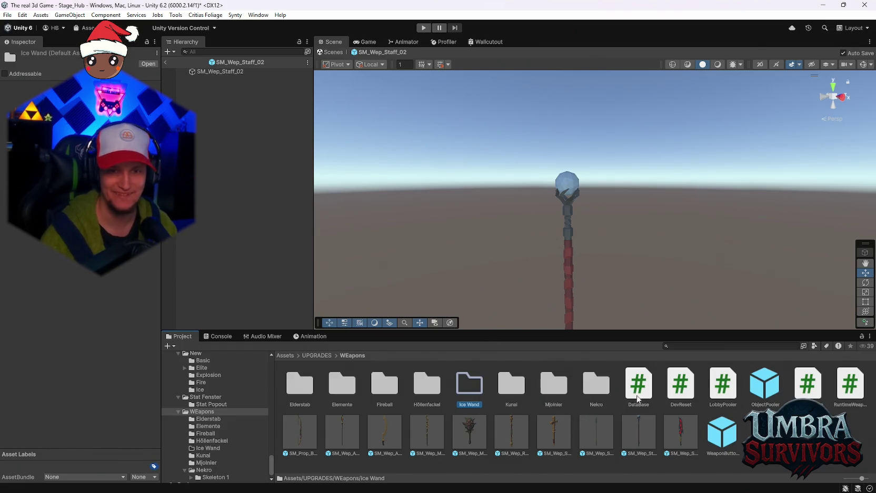
{"action": "left_click_drag", "start_coordinate": [636, 453], "coordinate": [472, 387]}
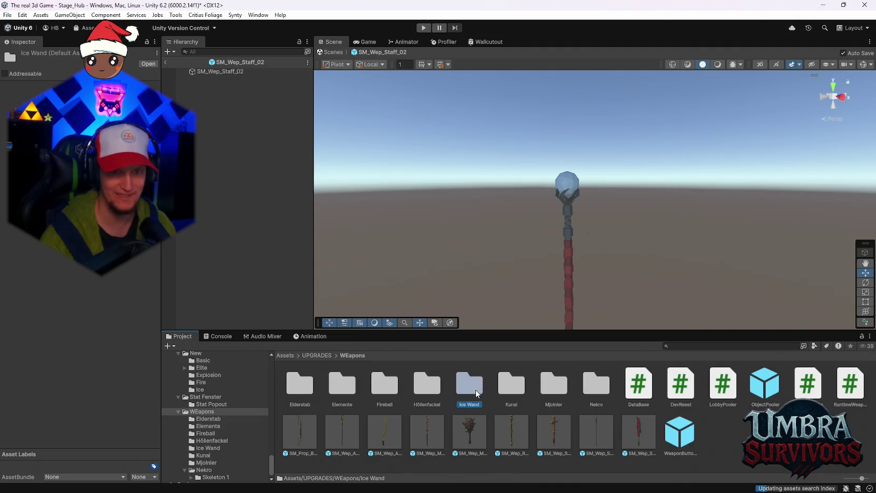
{"action": "double_click", "coordinate": [469, 384]}
Create an Umbra Upgrade Data asset named 'Ice Wand', cancelling a mistaken WorldGen Config first
{"action": "right_click", "coordinate": [340, 405]}
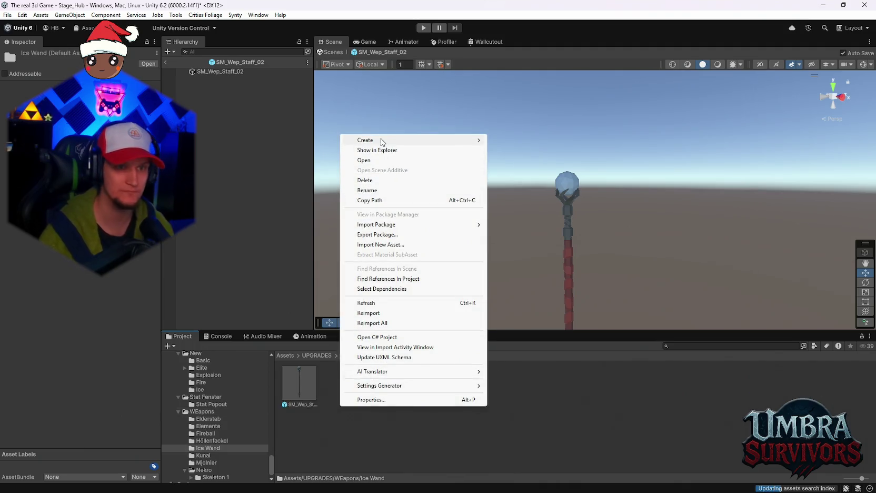
{"action": "mouse_move", "coordinate": [384, 139]}
{"action": "mouse_move", "coordinate": [532, 420]}
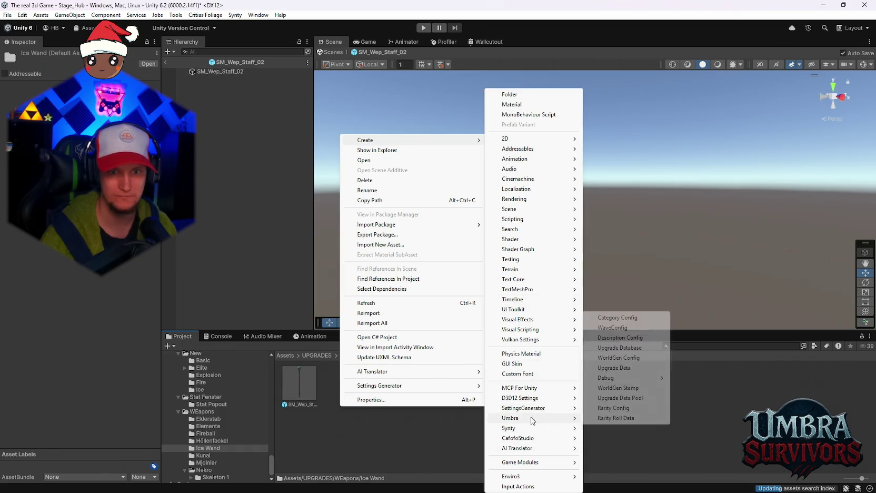
{"action": "left_click", "coordinate": [631, 350]}
{"action": "key", "text": "Escape"}
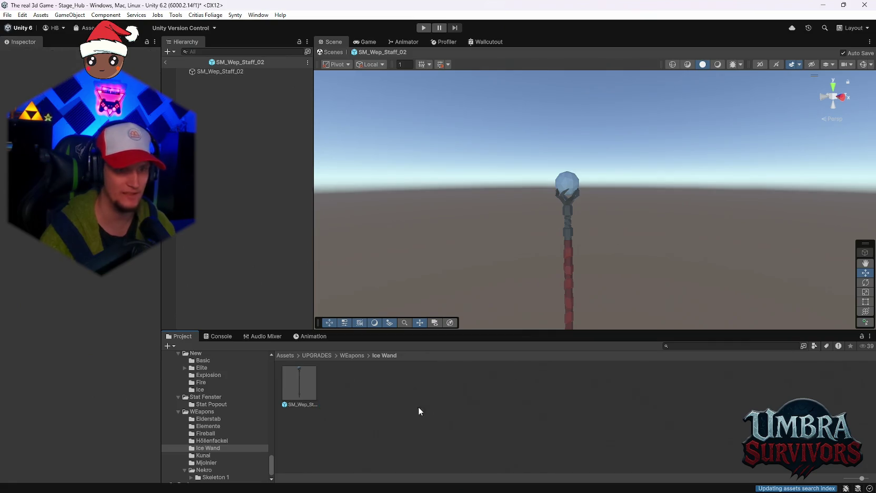
{"action": "right_click", "coordinate": [347, 406]}
{"action": "mouse_move", "coordinate": [408, 141]}
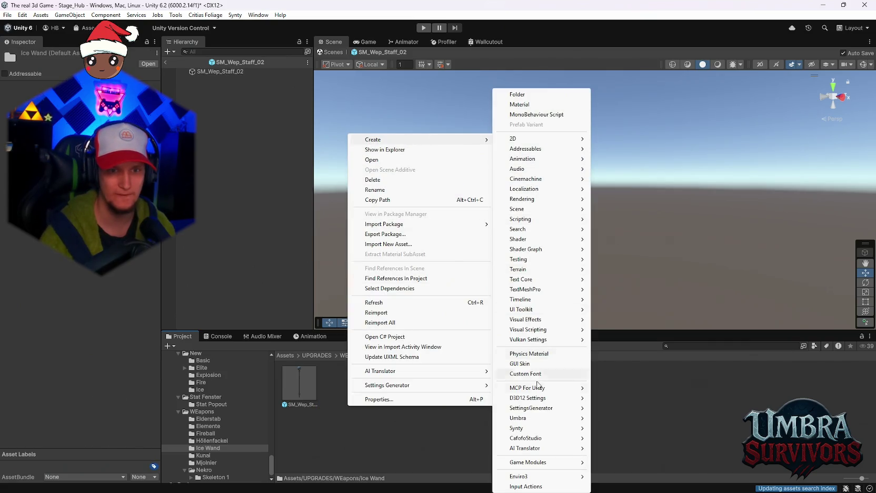
{"action": "mouse_move", "coordinate": [548, 419]}
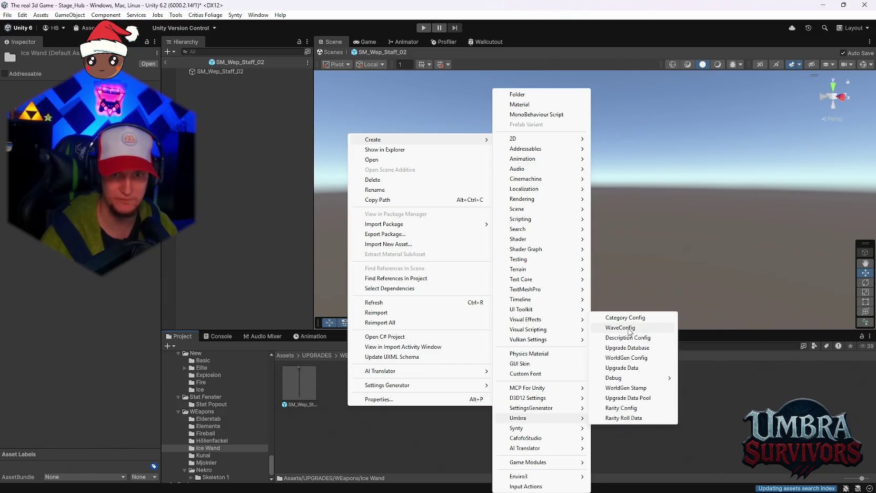
{"action": "left_click", "coordinate": [632, 368]}
{"action": "type", "text": "Ice W"}
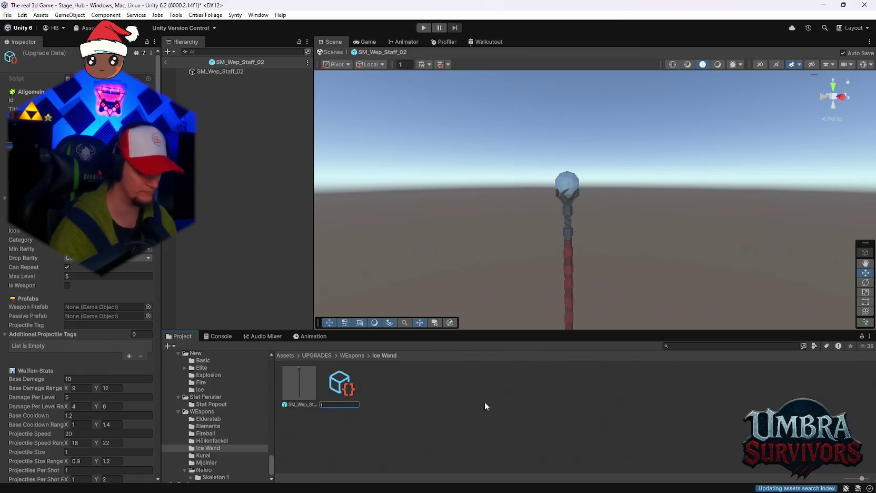
{"action": "type", "text": "and"}
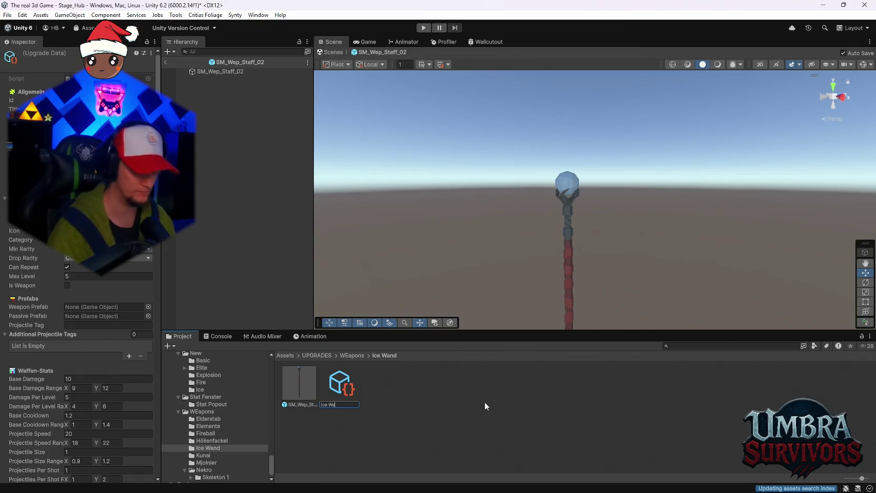
{"action": "key", "text": "Return"}
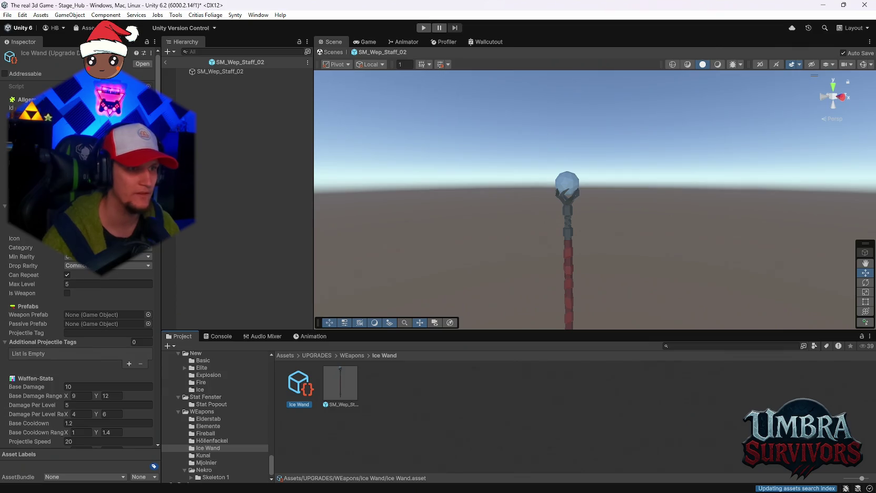
Widen the Inspector and enlarge the Scene view, then reframe the view on the staff
{"action": "left_click_drag", "start_coordinate": [158, 267], "coordinate": [199, 269]}
{"action": "left_click_drag", "start_coordinate": [344, 254], "coordinate": [334, 237]}
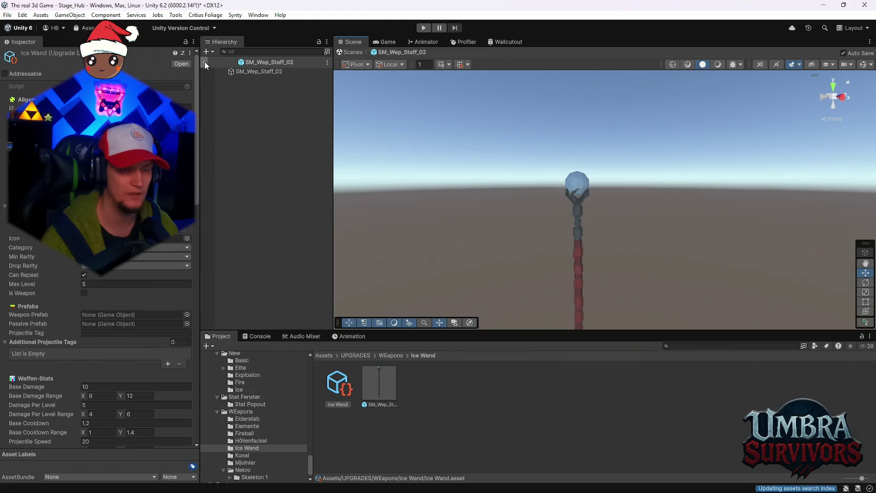
{"action": "scroll", "coordinate": [277, 439], "scroll_direction": "up", "scroll_amount": 10}
{"action": "scroll", "coordinate": [274, 437], "scroll_direction": "up", "scroll_amount": 10}
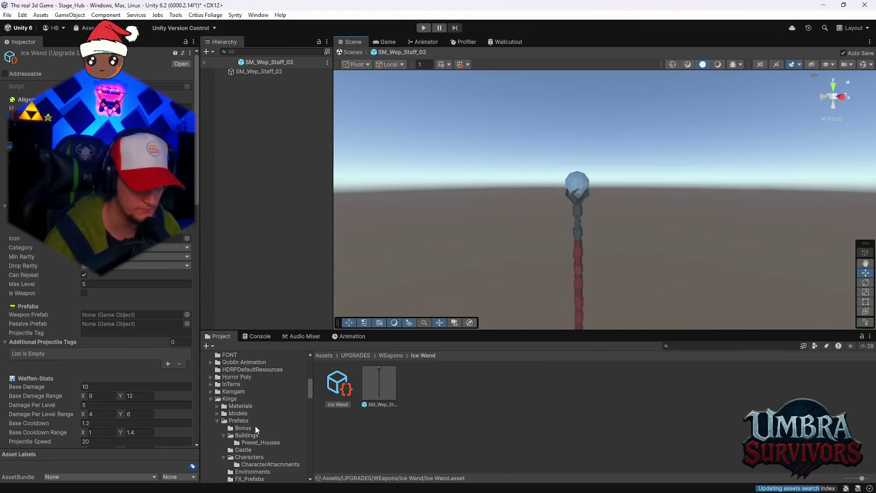
{"action": "scroll", "coordinate": [255, 437], "scroll_direction": "up", "scroll_amount": 3}
{"action": "scroll", "coordinate": [255, 425], "scroll_direction": "down", "scroll_amount": 2}
{"action": "scroll", "coordinate": [255, 424], "scroll_direction": "down", "scroll_amount": 8}
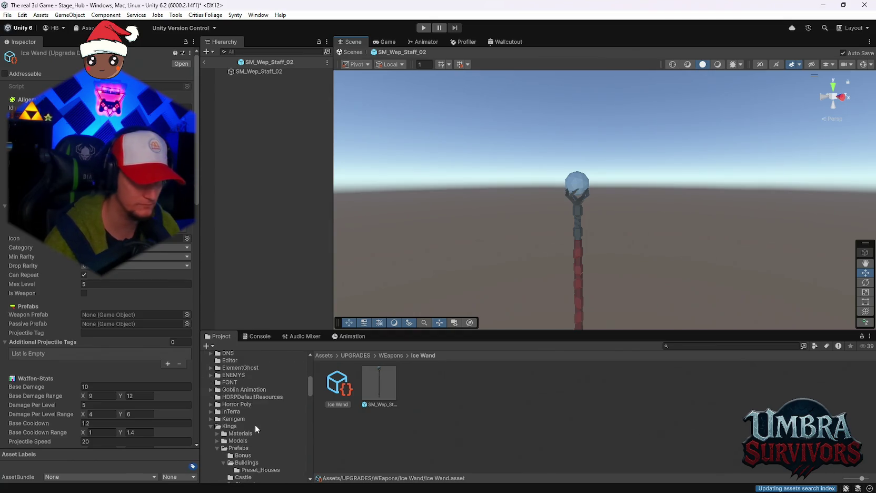
{"action": "scroll", "coordinate": [255, 424], "scroll_direction": "down", "scroll_amount": 6}
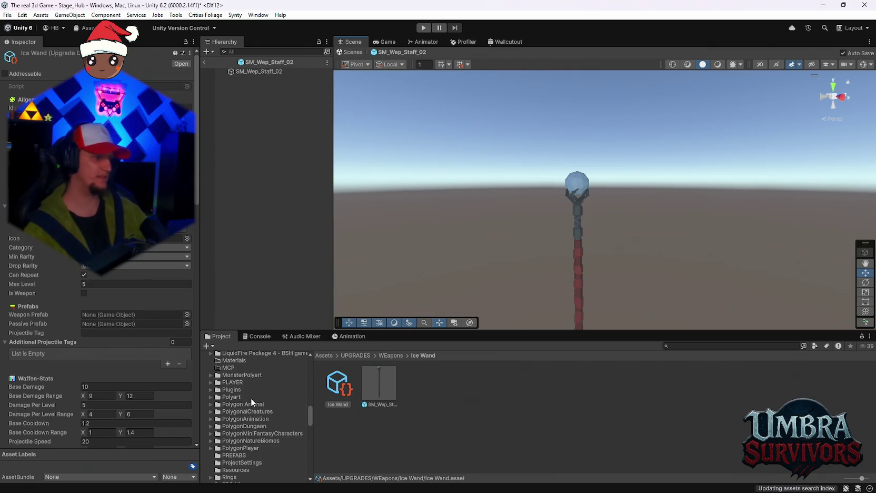
{"action": "scroll", "coordinate": [251, 397], "scroll_direction": "down", "scroll_amount": 7}
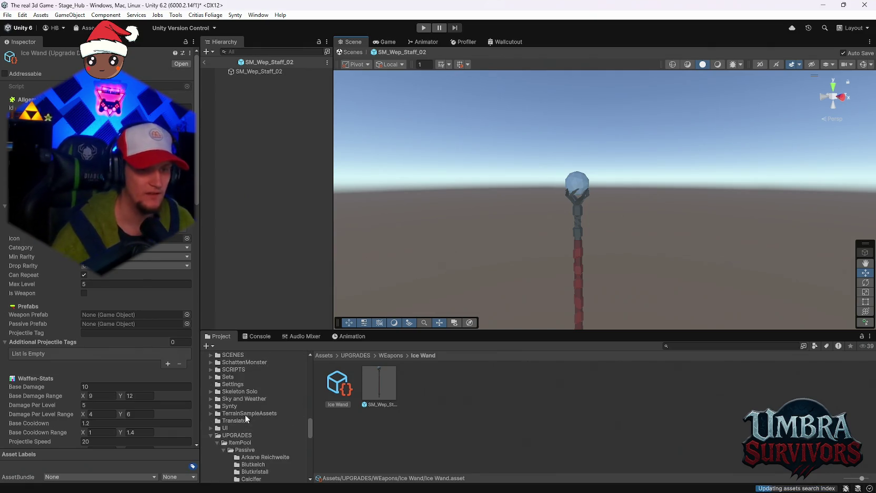
{"action": "scroll", "coordinate": [259, 419], "scroll_direction": "up", "scroll_amount": 10}
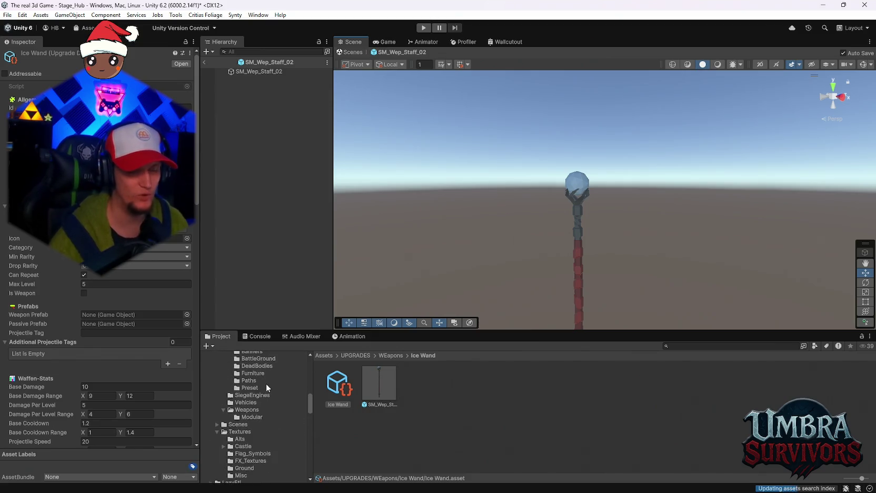
{"action": "scroll", "coordinate": [266, 400], "scroll_direction": "up", "scroll_amount": 10}
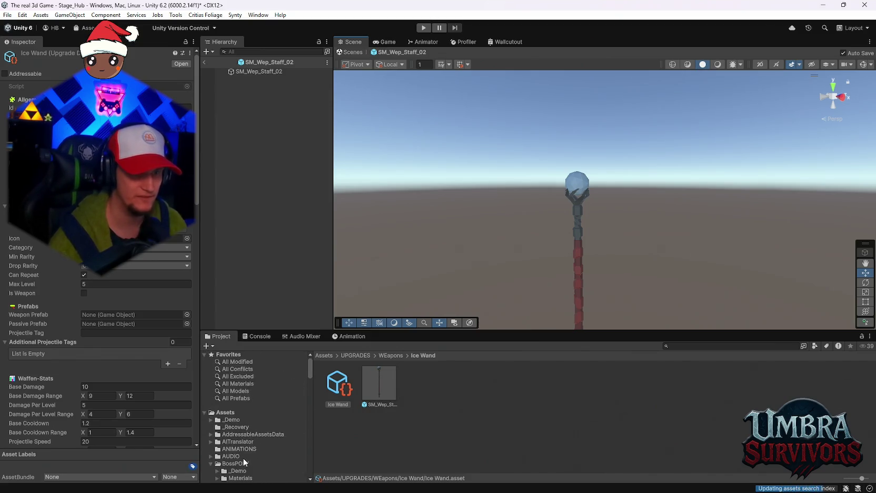
{"action": "scroll", "coordinate": [251, 448], "scroll_direction": "down", "scroll_amount": 8}
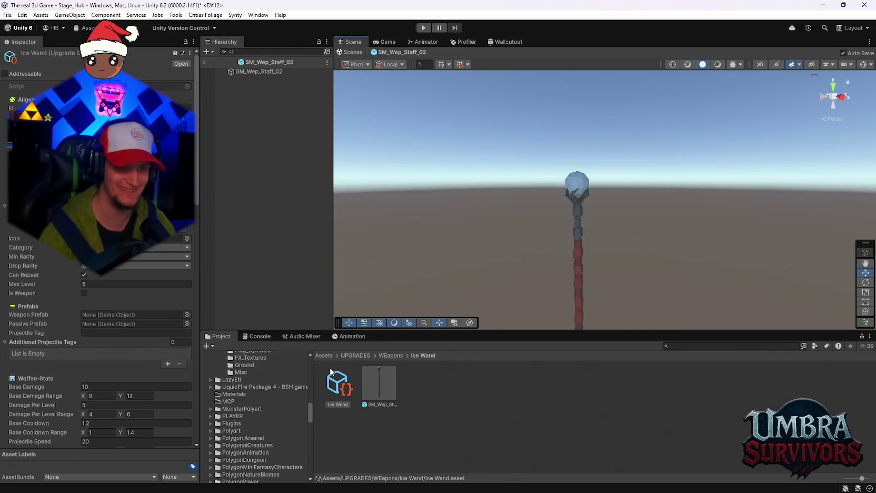
{"action": "key", "text": "f"}
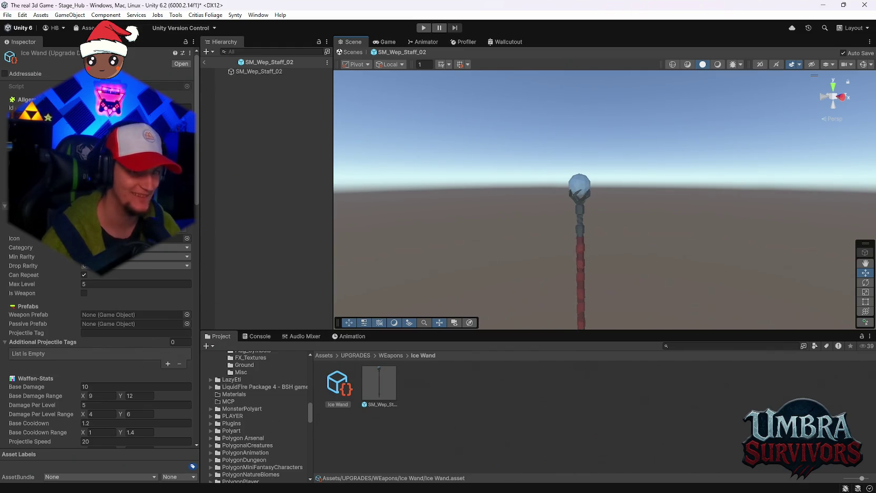
Expand the Polygon Arsenal folder in the Project tree and browse its contents
{"action": "left_click", "coordinate": [210, 438]}
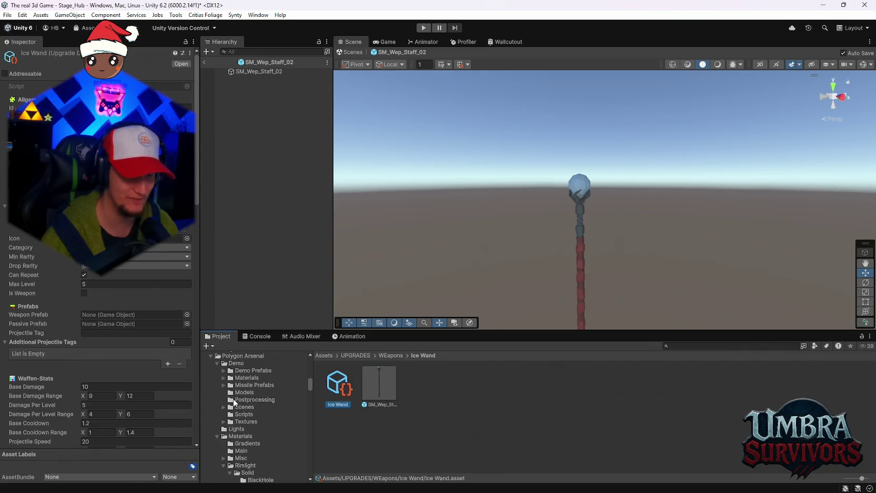
{"action": "scroll", "coordinate": [226, 395], "scroll_direction": "down", "scroll_amount": 5}
{"action": "scroll", "coordinate": [255, 416], "scroll_direction": "up", "scroll_amount": 2}
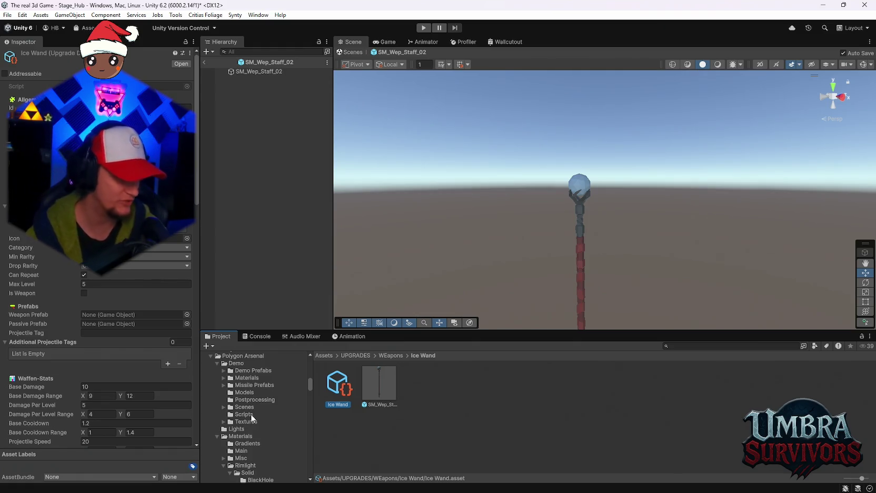
{"action": "scroll", "coordinate": [240, 416], "scroll_direction": "up", "scroll_amount": 2}
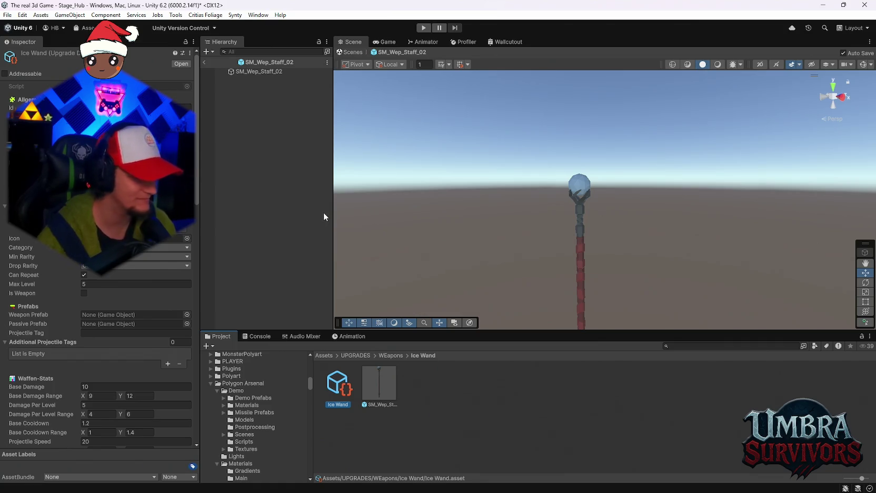
{"action": "scroll", "coordinate": [255, 426], "scroll_direction": "down", "scroll_amount": 6}
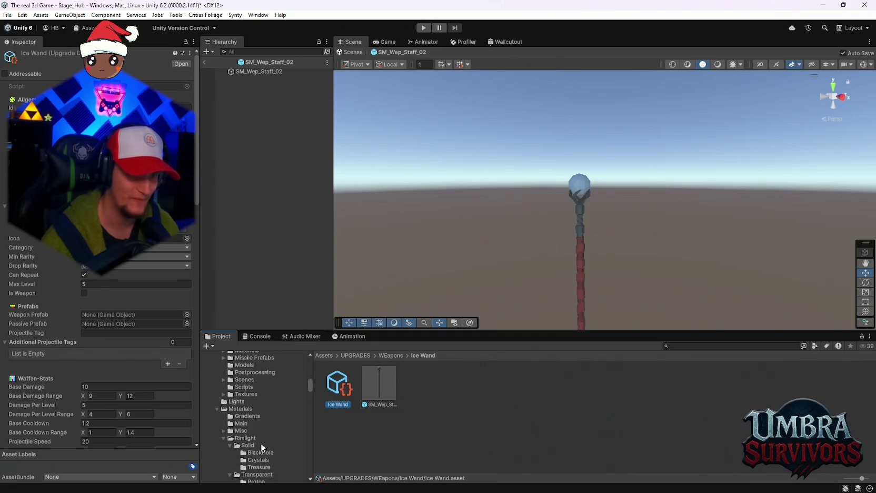
{"action": "scroll", "coordinate": [261, 449], "scroll_direction": "up", "scroll_amount": 6}
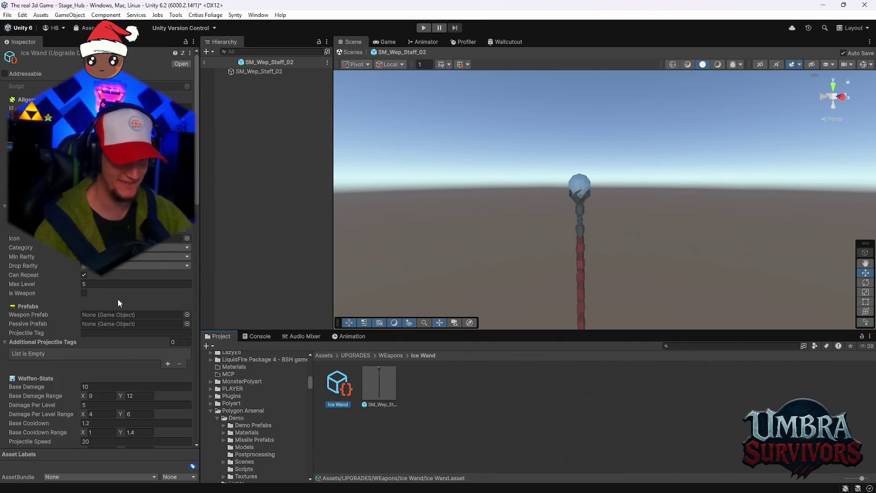
Navigate Polygon Arsenal to the Magic Ice explosions folder and open the IceExplosion prefab
{"action": "left_click", "coordinate": [249, 427]}
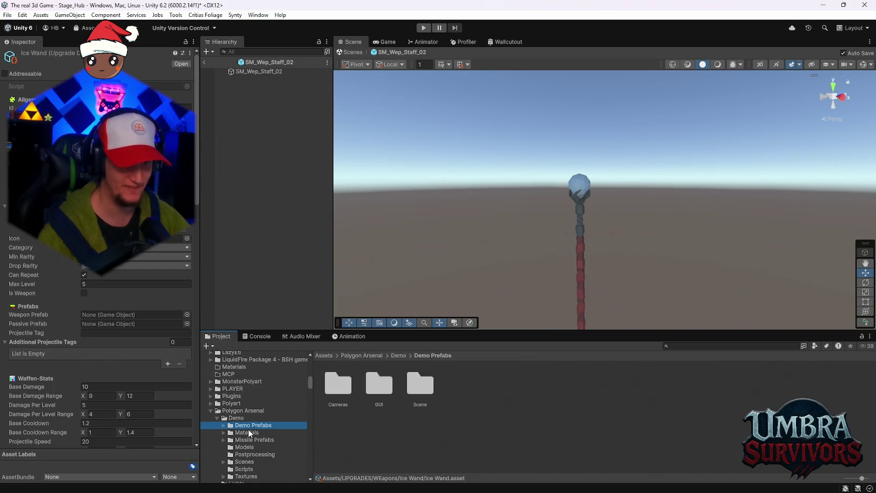
{"action": "left_click", "coordinate": [240, 435]}
{"action": "scroll", "coordinate": [255, 418], "scroll_direction": "down", "scroll_amount": 3}
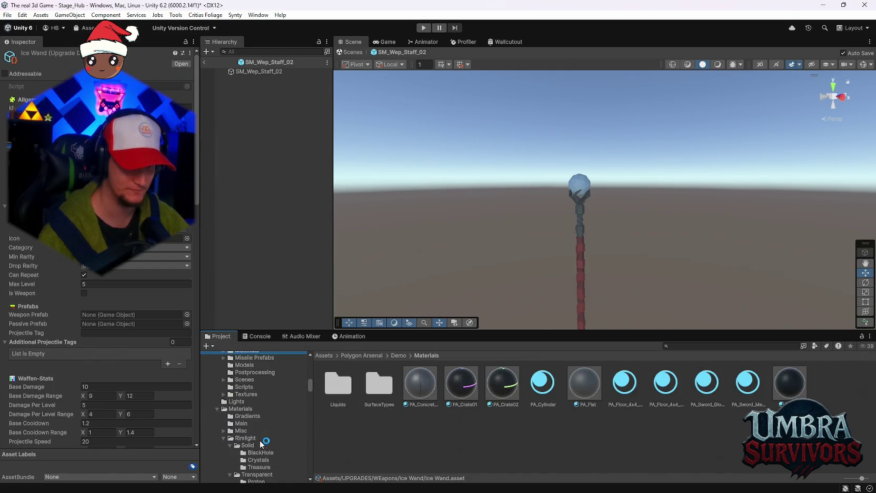
{"action": "scroll", "coordinate": [254, 416], "scroll_direction": "down", "scroll_amount": 5}
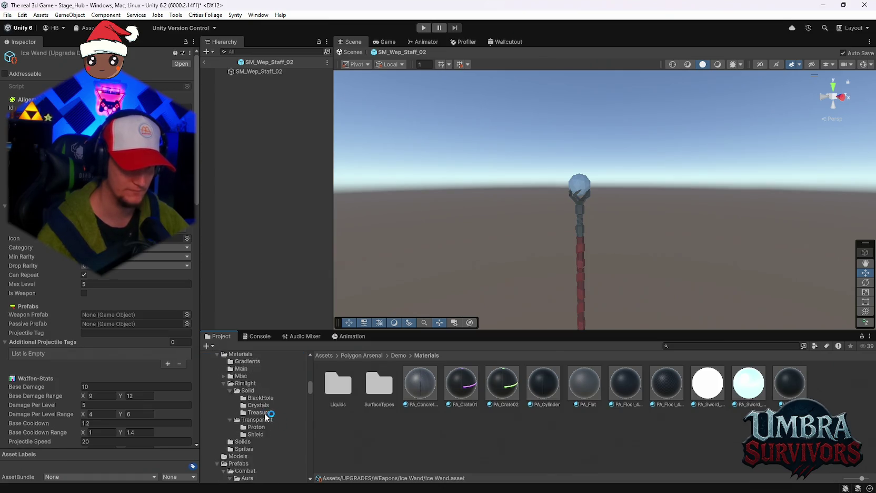
{"action": "scroll", "coordinate": [274, 422], "scroll_direction": "down", "scroll_amount": 10}
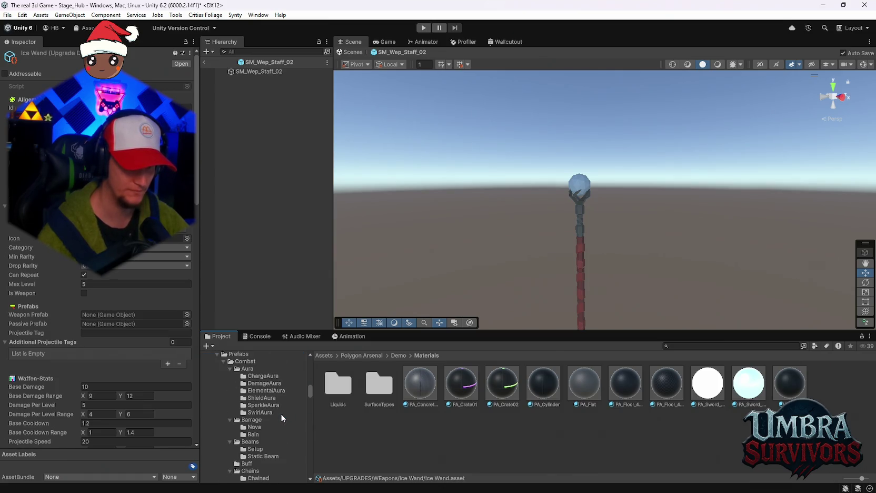
{"action": "scroll", "coordinate": [280, 414], "scroll_direction": "down", "scroll_amount": 3}
{"action": "left_click", "coordinate": [229, 416]}
{"action": "scroll", "coordinate": [230, 401], "scroll_direction": "down", "scroll_amount": 2}
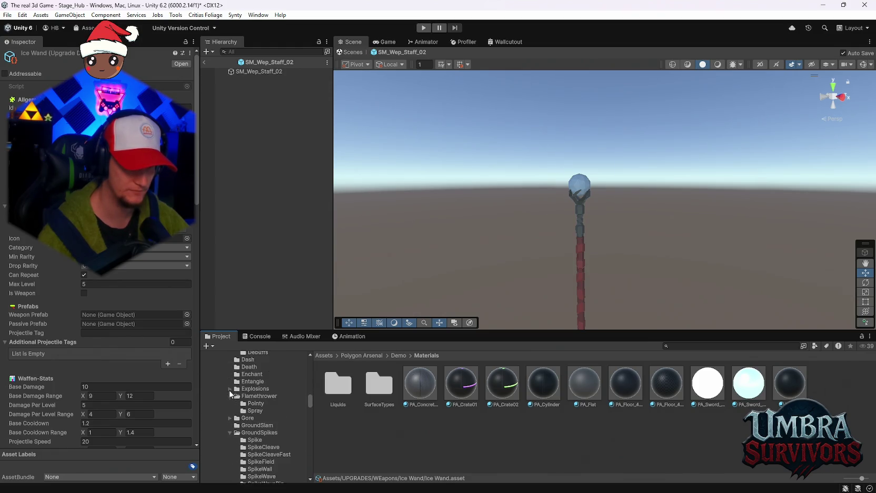
{"action": "scroll", "coordinate": [228, 389], "scroll_direction": "down", "scroll_amount": 10}
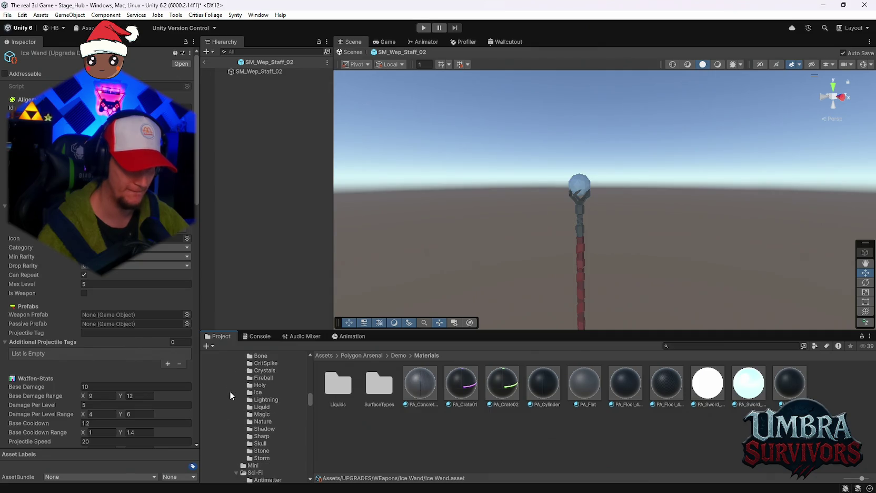
{"action": "left_click", "coordinate": [258, 392]}
{"action": "double_click", "coordinate": [338, 384]}
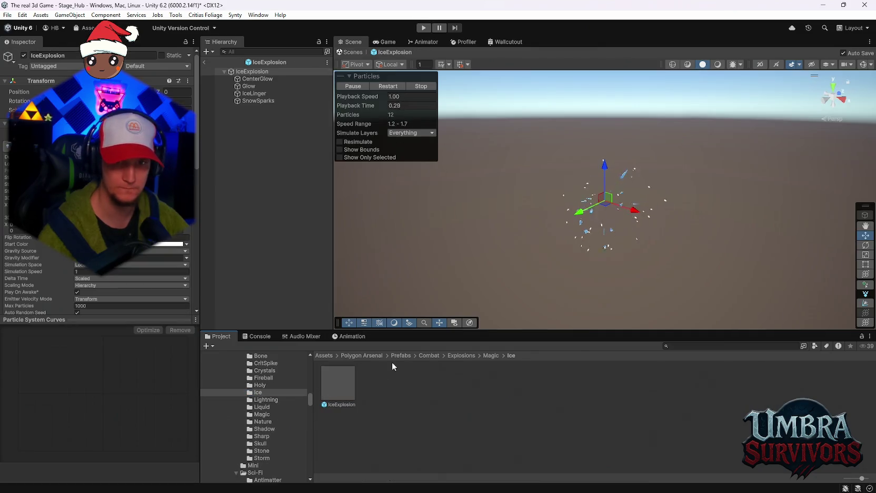
Inspect the IceExplosion particle settings, then search the project assets for 'snow'
{"action": "scroll", "coordinate": [259, 392], "scroll_direction": "down", "scroll_amount": 5}
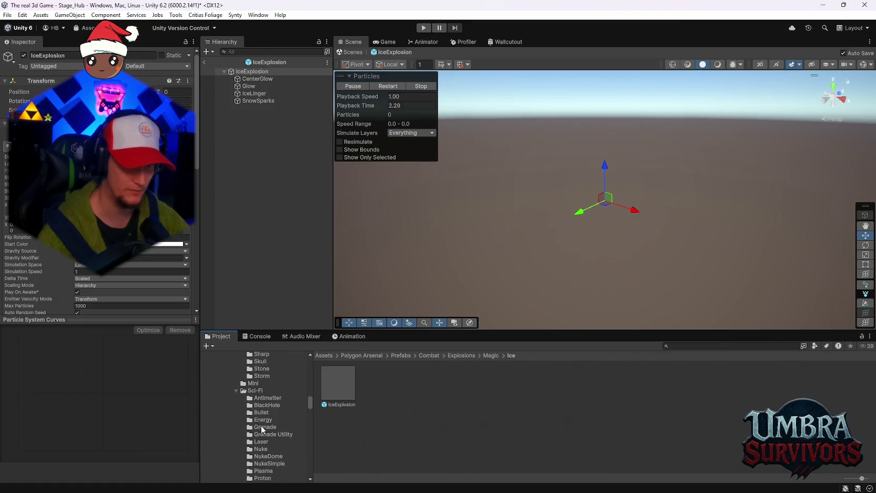
{"action": "scroll", "coordinate": [260, 411], "scroll_direction": "down", "scroll_amount": 10}
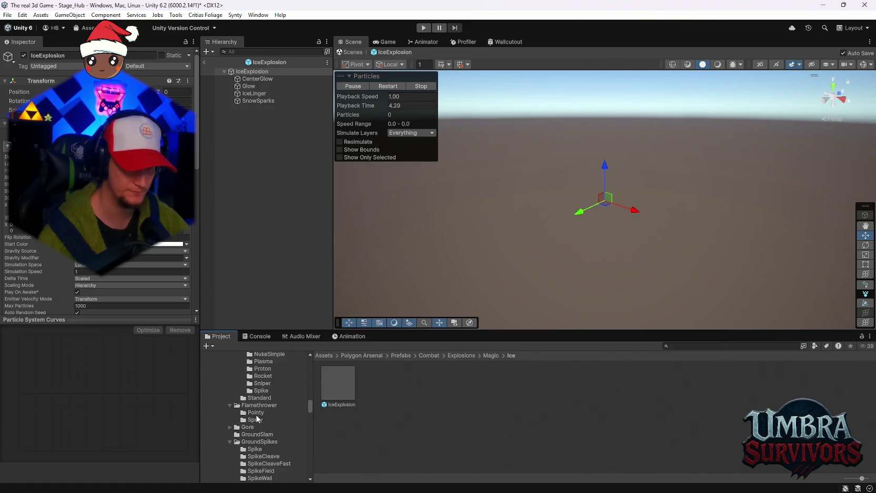
{"action": "scroll", "coordinate": [256, 426], "scroll_direction": "up", "scroll_amount": 10}
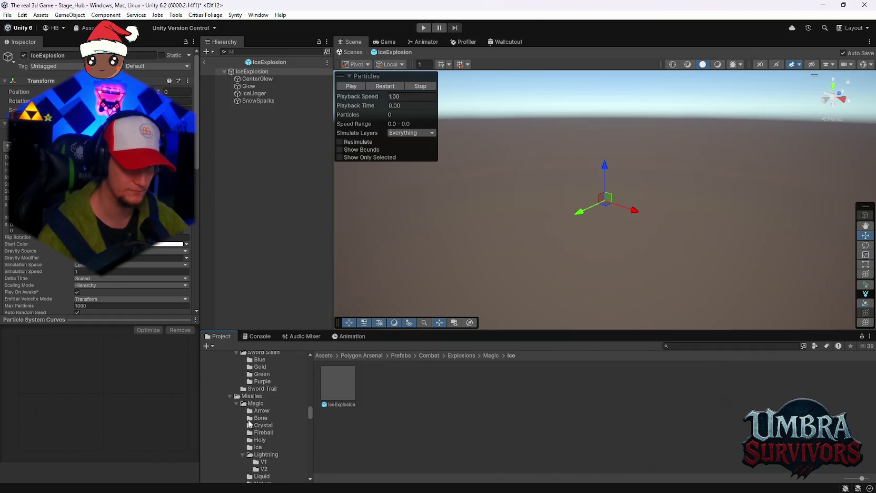
{"action": "scroll", "coordinate": [253, 427], "scroll_direction": "down", "scroll_amount": 10}
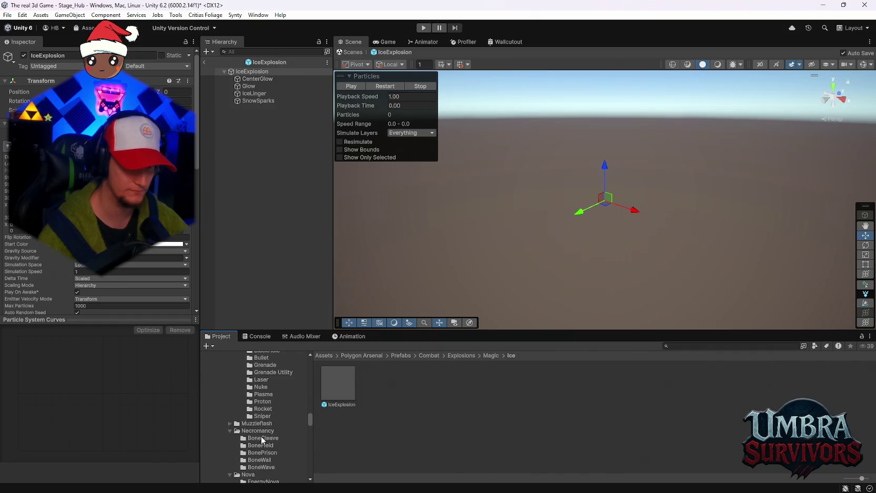
{"action": "scroll", "coordinate": [264, 437], "scroll_direction": "down", "scroll_amount": 3}
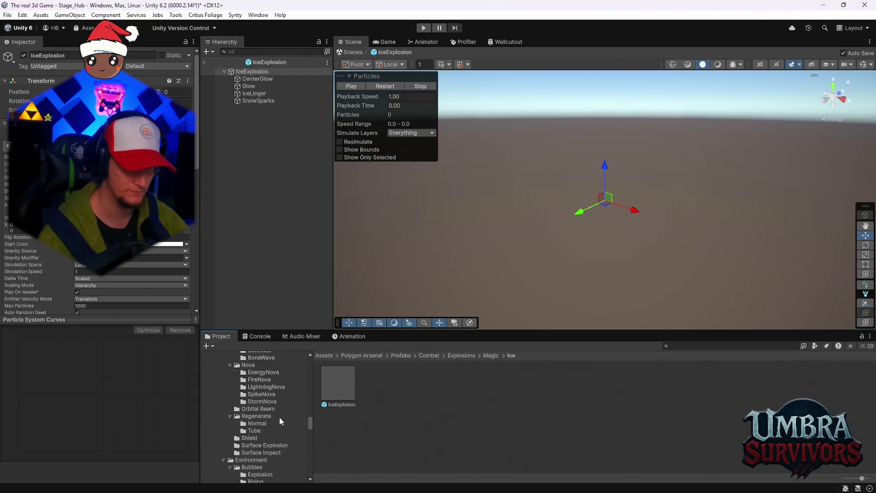
{"action": "scroll", "coordinate": [279, 416], "scroll_direction": "up", "scroll_amount": 5}
{"action": "scroll", "coordinate": [282, 435], "scroll_direction": "up", "scroll_amount": 5}
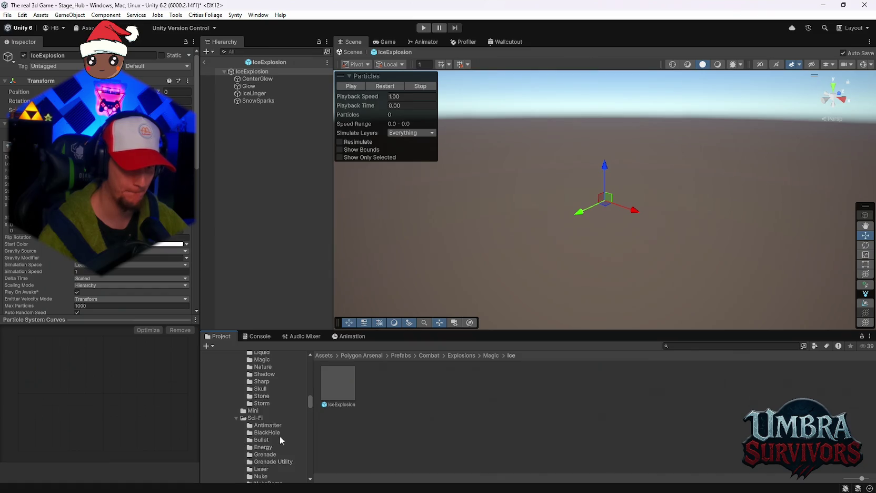
{"action": "scroll", "coordinate": [279, 437], "scroll_direction": "up", "scroll_amount": 6}
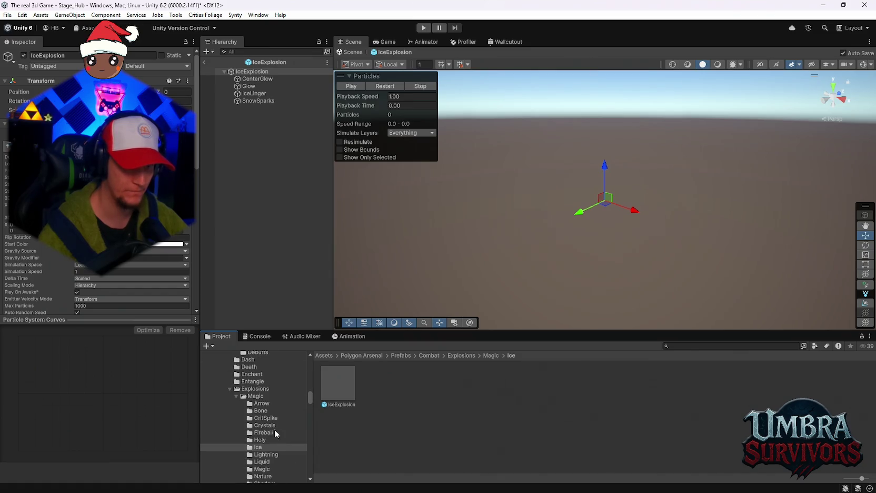
{"action": "left_click", "coordinate": [689, 346]}
{"action": "type", "text": "snow"}
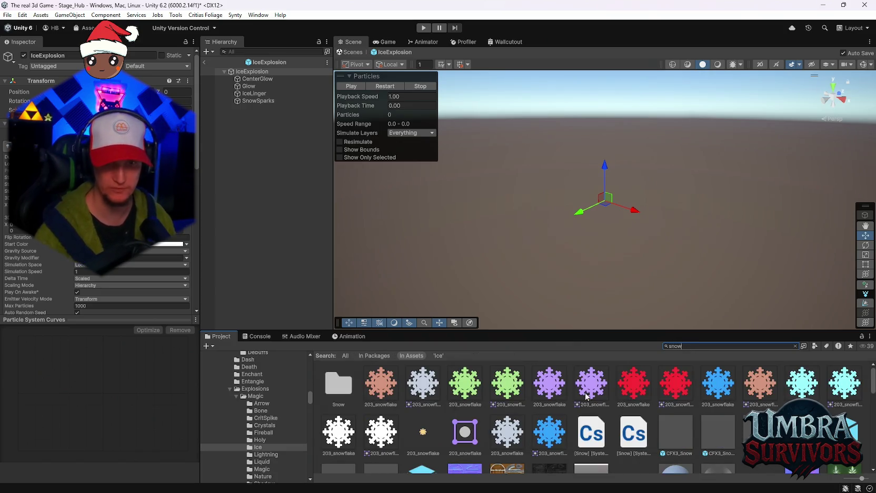
Preview the CFX3_Snow, CFX3_Snow_Dense and CFXR4 Snow Splashes (Dense) prefabs
{"action": "scroll", "coordinate": [575, 391], "scroll_direction": "down", "scroll_amount": 2}
{"action": "left_click", "coordinate": [678, 385]}
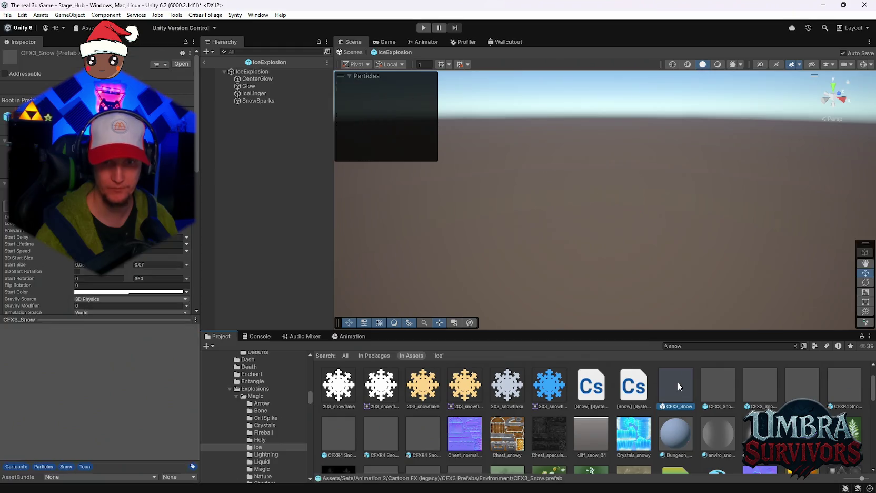
{"action": "double_click", "coordinate": [678, 383]}
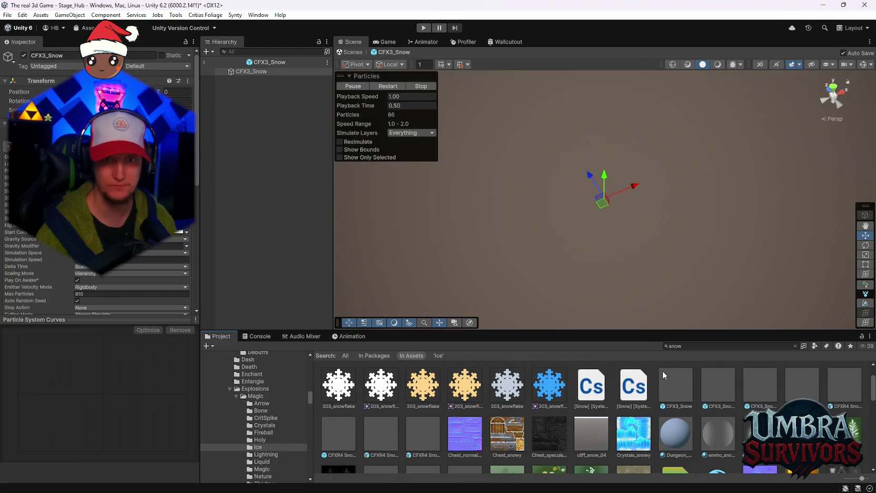
{"action": "double_click", "coordinate": [726, 390]}
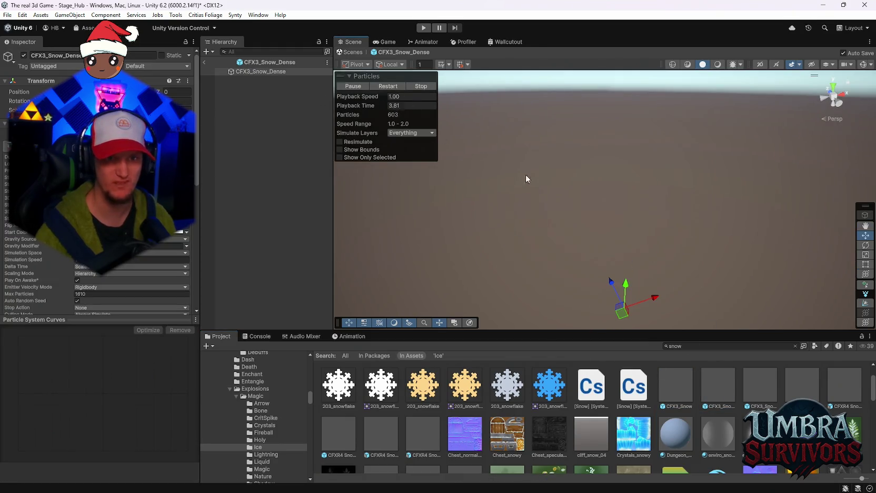
{"action": "key", "text": "q"}
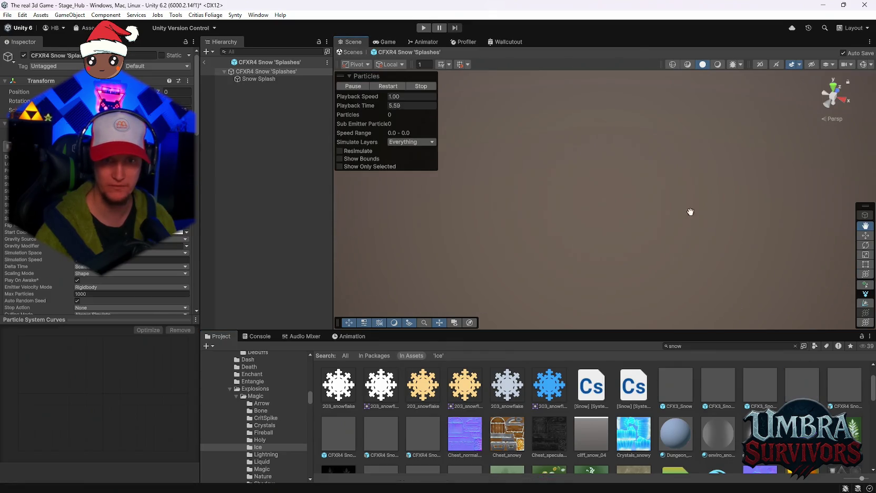
{"action": "double_click", "coordinate": [834, 376]}
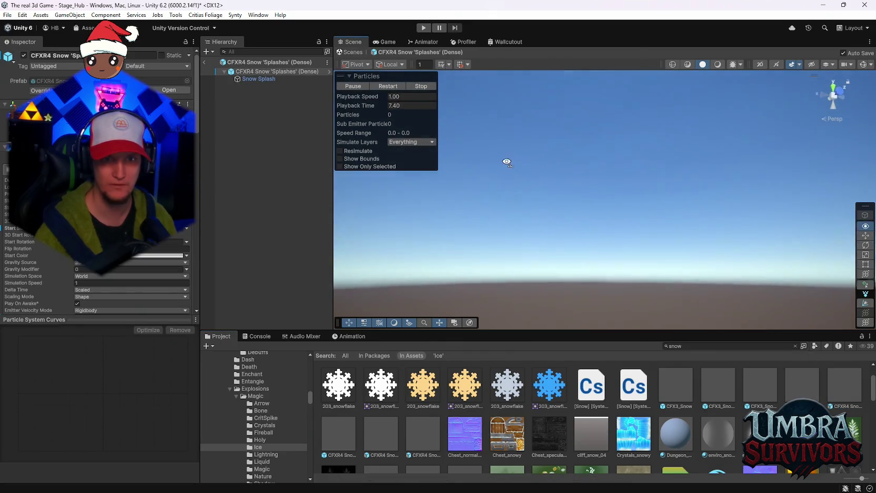
{"action": "key", "text": "w"}
Preview the CFXR4 Snow Falling, Snow Falling (Dense) and Snow Falling (Light) prefabs
{"action": "double_click", "coordinate": [333, 437]}
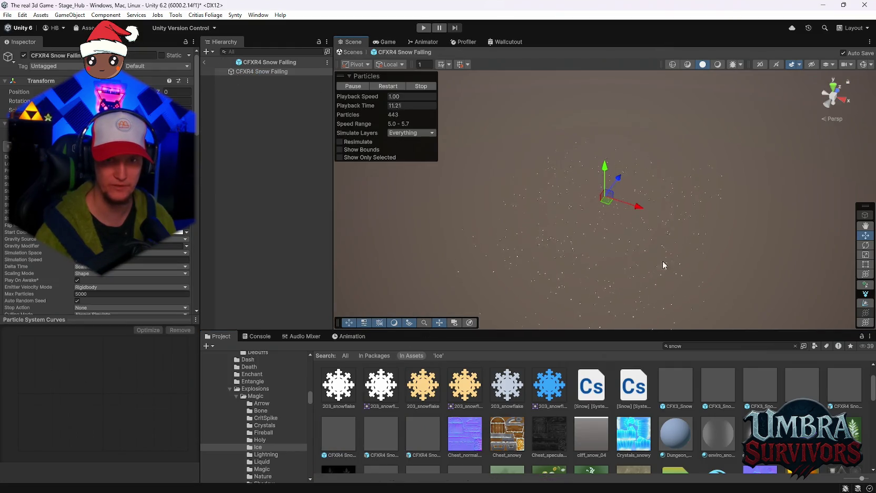
{"action": "mouse_move", "coordinate": [662, 234]}
{"action": "left_mouse_down"}
{"action": "mouse_move", "coordinate": [655, 137]}
{"action": "mouse_move", "coordinate": [665, 141]}
{"action": "mouse_move", "coordinate": [666, 159]}
{"action": "mouse_move", "coordinate": [659, 281]}
{"action": "mouse_move", "coordinate": [669, 205]}
{"action": "mouse_move", "coordinate": [675, 232]}
{"action": "mouse_move", "coordinate": [679, 158]}
{"action": "left_mouse_up"}
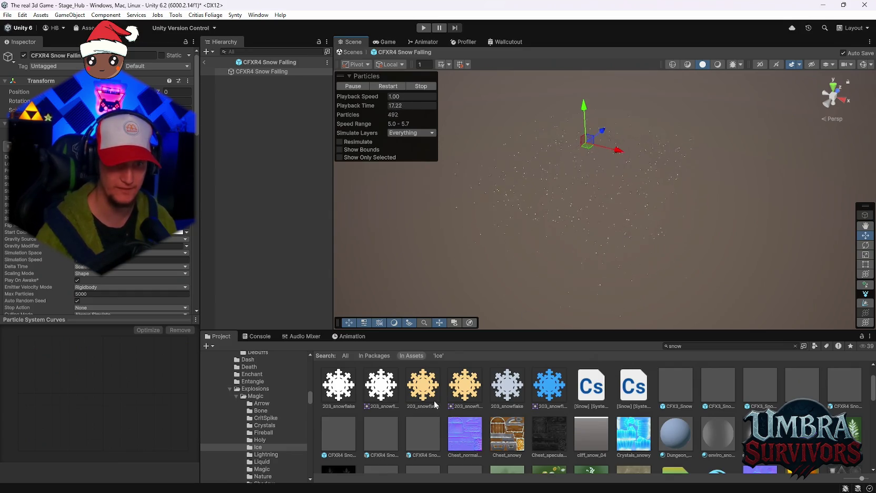
{"action": "left_click", "coordinate": [394, 440]}
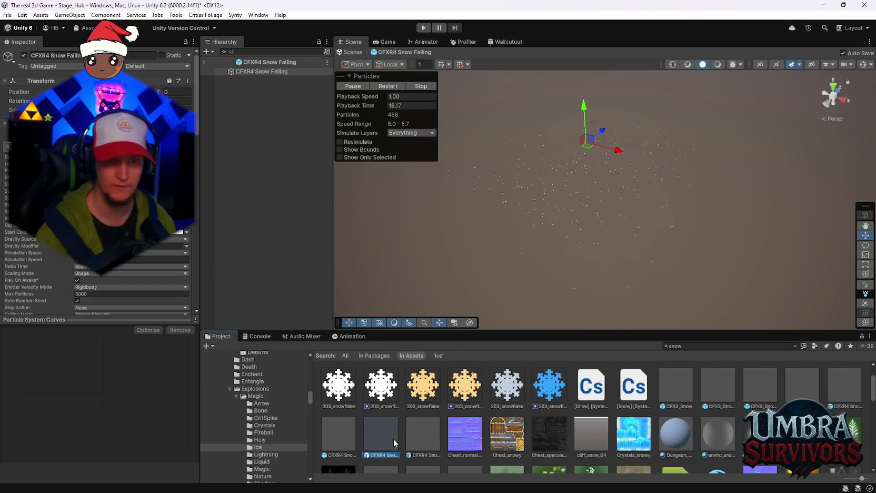
{"action": "double_click", "coordinate": [394, 438]}
{"action": "mouse_move", "coordinate": [698, 231]}
{"action": "left_mouse_down"}
{"action": "mouse_move", "coordinate": [685, 182]}
{"action": "mouse_move", "coordinate": [693, 100]}
{"action": "left_mouse_up"}
{"action": "double_click", "coordinate": [423, 437]}
{"action": "mouse_move", "coordinate": [580, 244]}
{"action": "left_mouse_down"}
{"action": "mouse_move", "coordinate": [610, 201]}
{"action": "mouse_move", "coordinate": [618, 108]}
{"action": "left_mouse_up"}
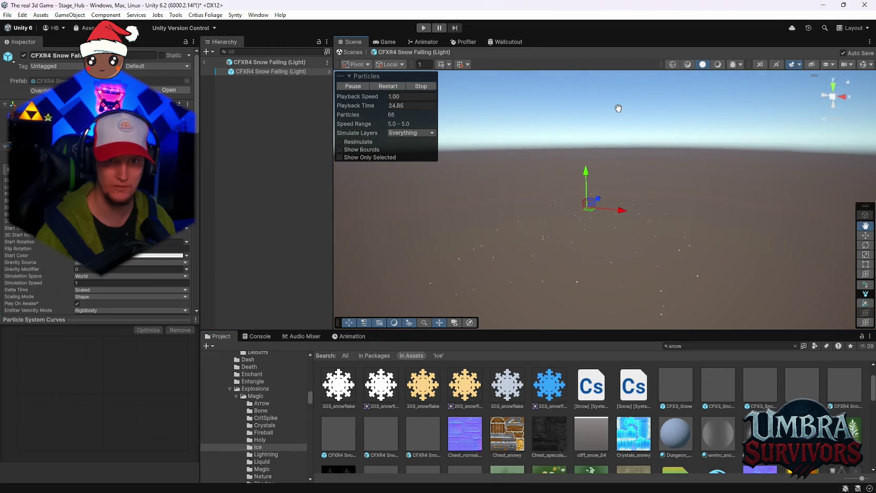
{"action": "scroll", "coordinate": [454, 396], "scroll_direction": "down", "scroll_amount": 2}
Preview FX_Blizzard_Snow_01 and FX_Snow_01, then reopen the CFXR4 Snow Falling prefab
{"action": "double_click", "coordinate": [381, 429]}
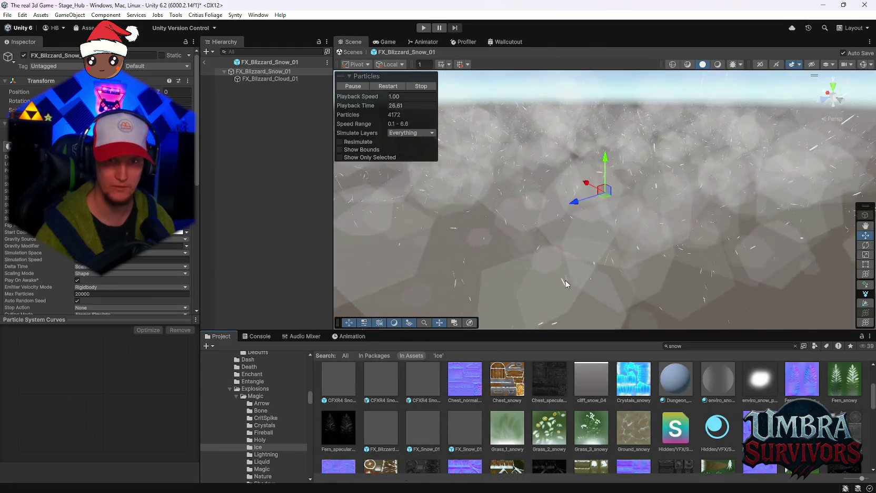
{"action": "scroll", "coordinate": [611, 262], "scroll_direction": "down", "scroll_amount": 5}
{"action": "mouse_move", "coordinate": [612, 253]}
{"action": "left_mouse_down"}
{"action": "mouse_move", "coordinate": [572, 245]}
{"action": "mouse_move", "coordinate": [534, 318]}
{"action": "mouse_move", "coordinate": [574, 248]}
{"action": "mouse_move", "coordinate": [580, 261]}
{"action": "left_mouse_up"}
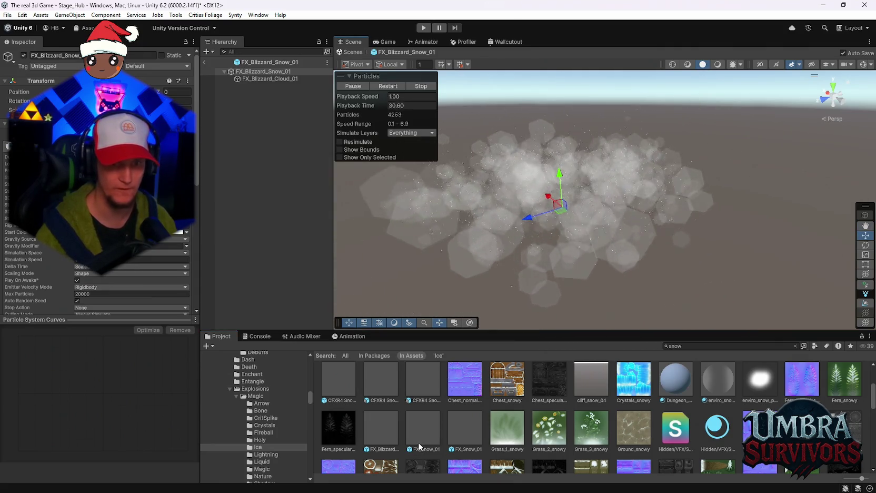
{"action": "double_click", "coordinate": [419, 440]}
{"action": "mouse_move", "coordinate": [599, 152]}
{"action": "left_mouse_down"}
{"action": "mouse_move", "coordinate": [579, 309]}
{"action": "mouse_move", "coordinate": [598, 269]}
{"action": "mouse_move", "coordinate": [590, 276]}
{"action": "mouse_move", "coordinate": [608, 208]}
{"action": "left_mouse_up"}
{"action": "double_click", "coordinate": [346, 370]}
{"action": "left_click", "coordinate": [344, 389]}
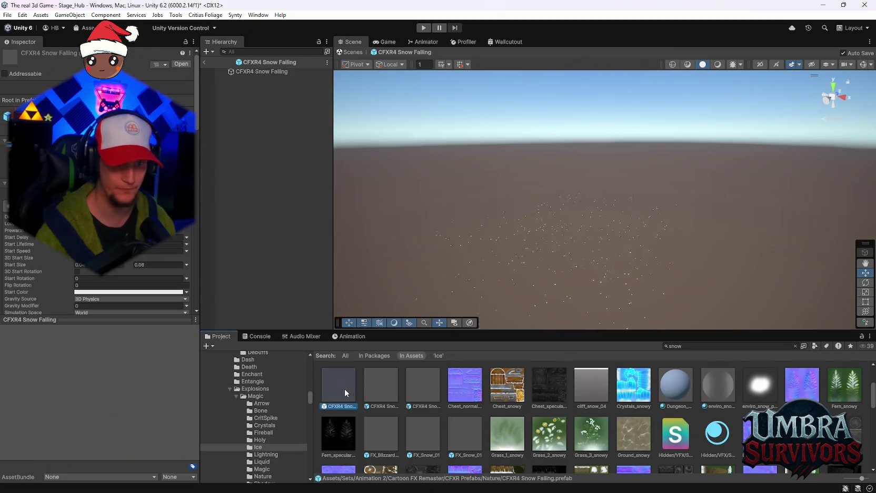
{"action": "scroll", "coordinate": [266, 421], "scroll_direction": "down", "scroll_amount": 5}
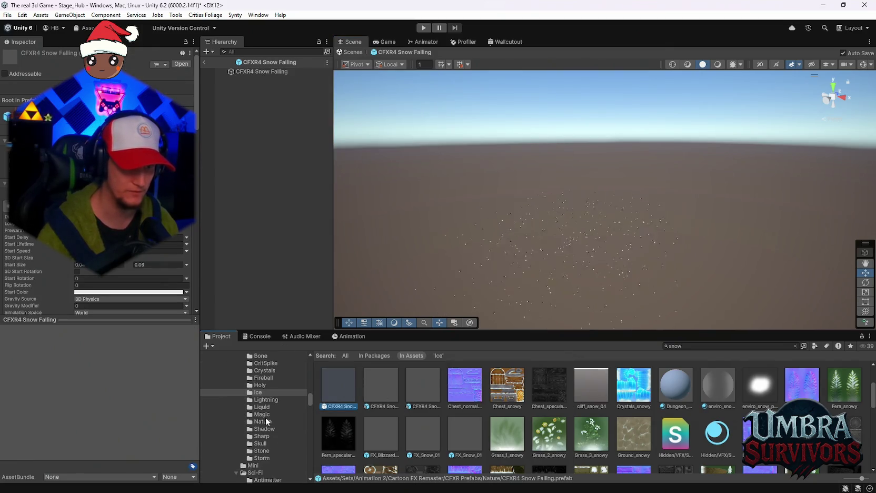
{"action": "left_click_drag", "start_coordinate": [309, 400], "coordinate": [305, 483]}
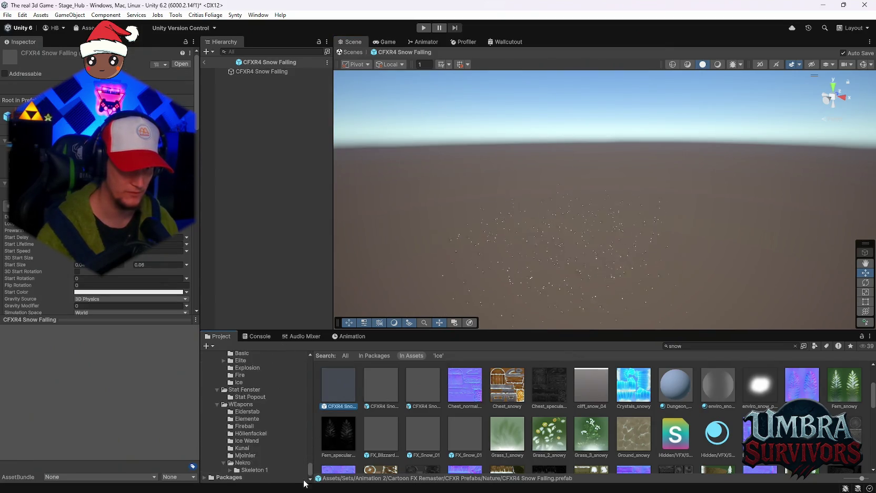
Open the Ice Wand folder and switch to the recent TestArea scene, saving changes
{"action": "left_click", "coordinate": [253, 440]}
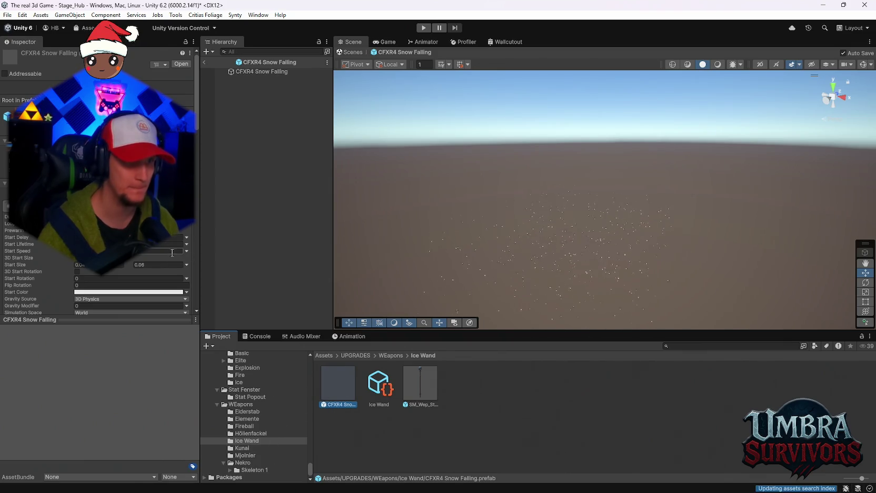
{"action": "left_click", "coordinate": [7, 14]}
{"action": "mouse_move", "coordinate": [42, 45]}
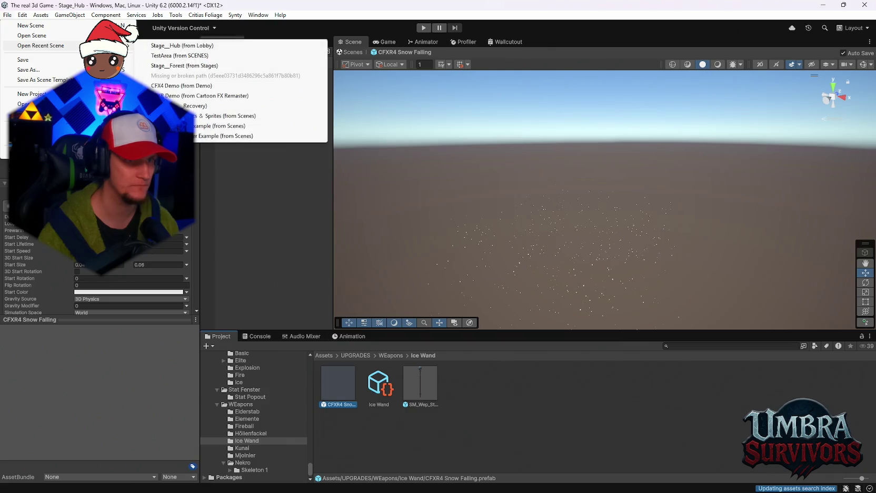
{"action": "left_click", "coordinate": [181, 56]}
{"action": "left_click", "coordinate": [424, 270]}
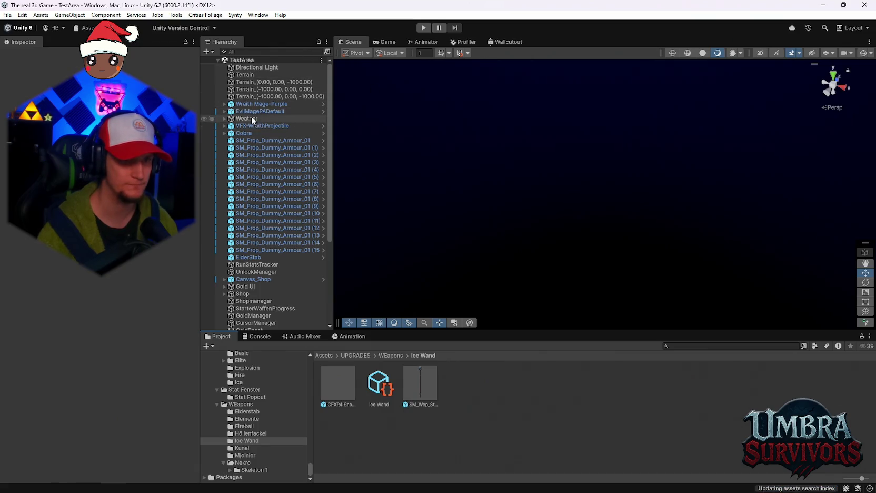
Drop the CFXR4 Snow Falling prefab on the grass by the training dummies, raised slightly
{"action": "double_click", "coordinate": [248, 140]}
{"action": "mouse_move", "coordinate": [635, 175]}
{"action": "left_mouse_down"}
{"action": "mouse_move", "coordinate": [687, 314]}
{"action": "mouse_move", "coordinate": [659, 237]}
{"action": "mouse_move", "coordinate": [626, 194]}
{"action": "mouse_move", "coordinate": [614, 215]}
{"action": "mouse_move", "coordinate": [714, 123]}
{"action": "mouse_move", "coordinate": [655, 143]}
{"action": "mouse_move", "coordinate": [579, 200]}
{"action": "left_mouse_up"}
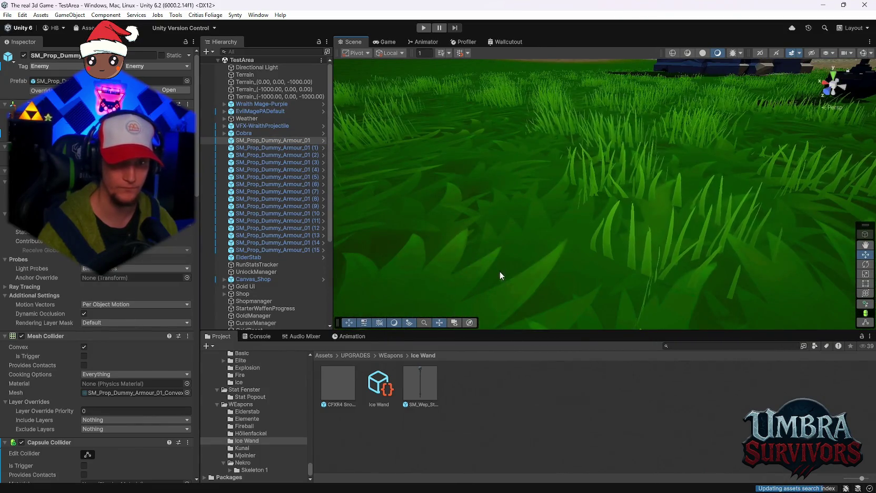
{"action": "scroll", "coordinate": [525, 261], "scroll_direction": "down", "scroll_amount": 5}
{"action": "left_click_drag", "start_coordinate": [524, 238], "coordinate": [529, 238]}
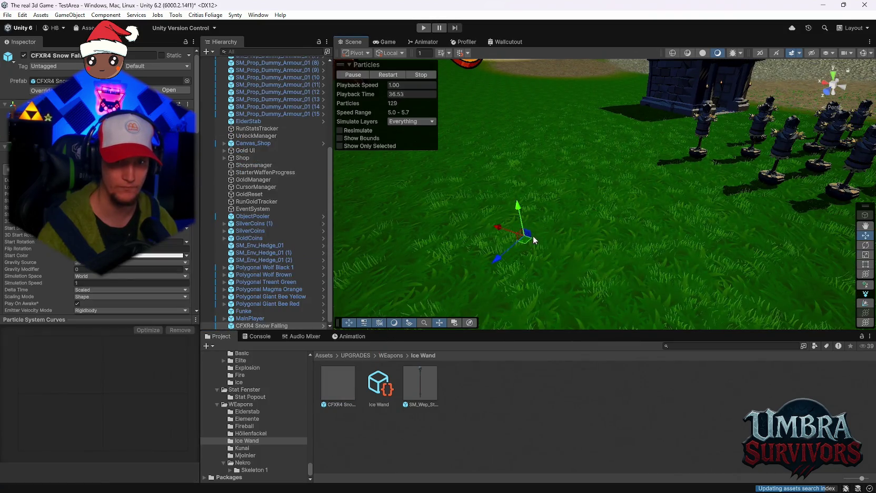
{"action": "scroll", "coordinate": [585, 225], "scroll_direction": "up", "scroll_amount": 5}
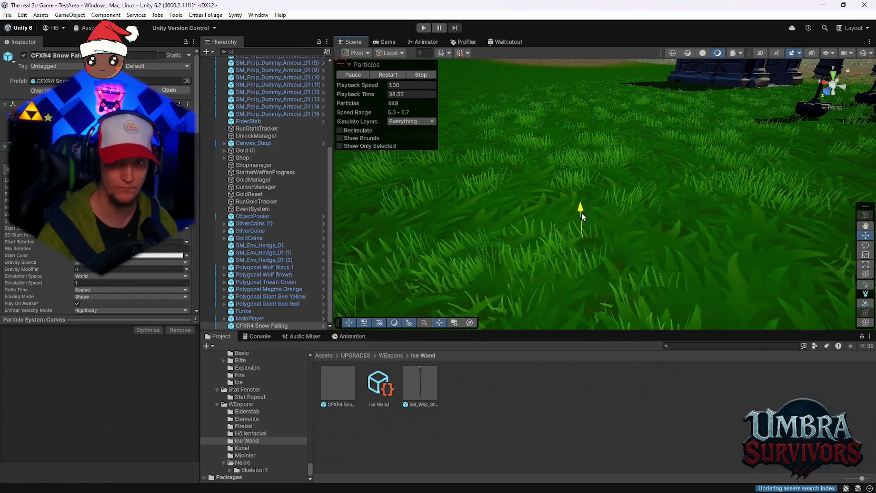
{"action": "left_click_drag", "start_coordinate": [581, 212], "coordinate": [582, 203]}
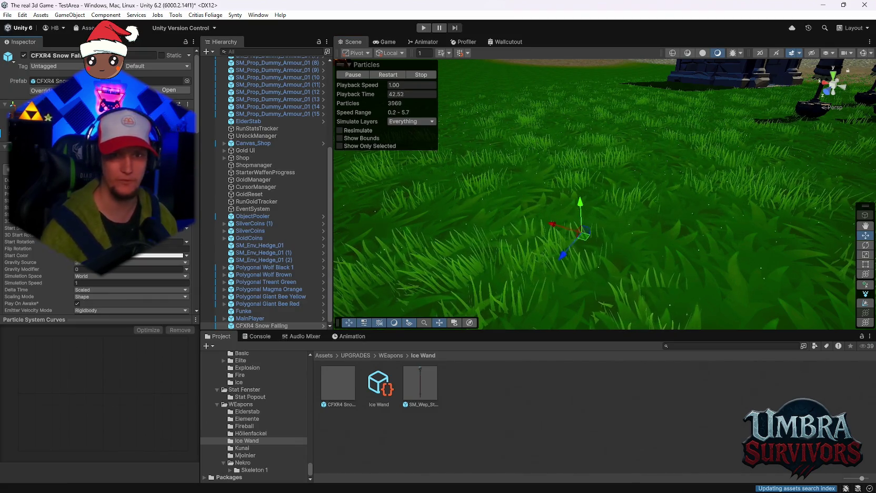
{"action": "scroll", "coordinate": [619, 220], "scroll_direction": "down", "scroll_amount": 5}
{"action": "scroll", "coordinate": [613, 197], "scroll_direction": "up", "scroll_amount": 5}
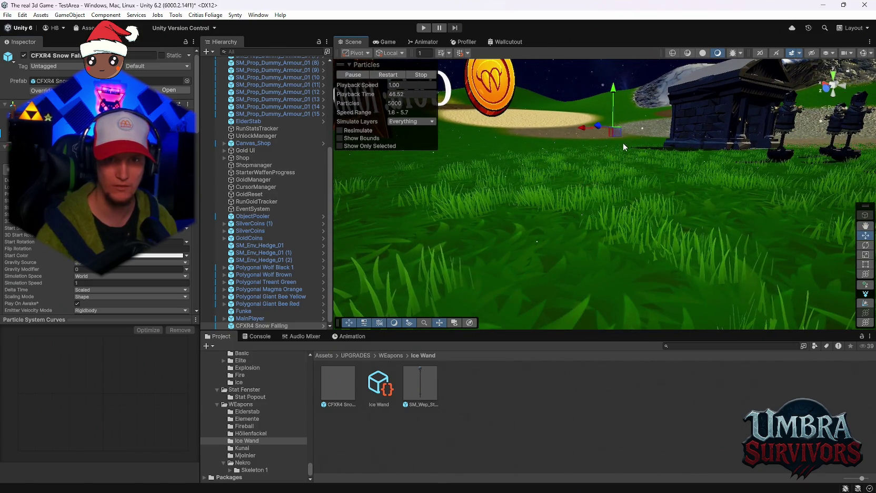
{"action": "scroll", "coordinate": [628, 154], "scroll_direction": "down", "scroll_amount": 5}
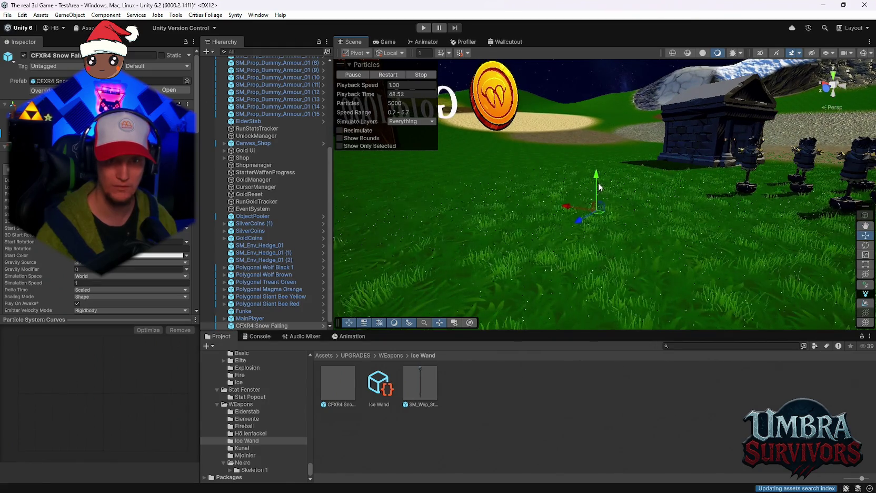
{"action": "scroll", "coordinate": [603, 140], "scroll_direction": "up", "scroll_amount": 5}
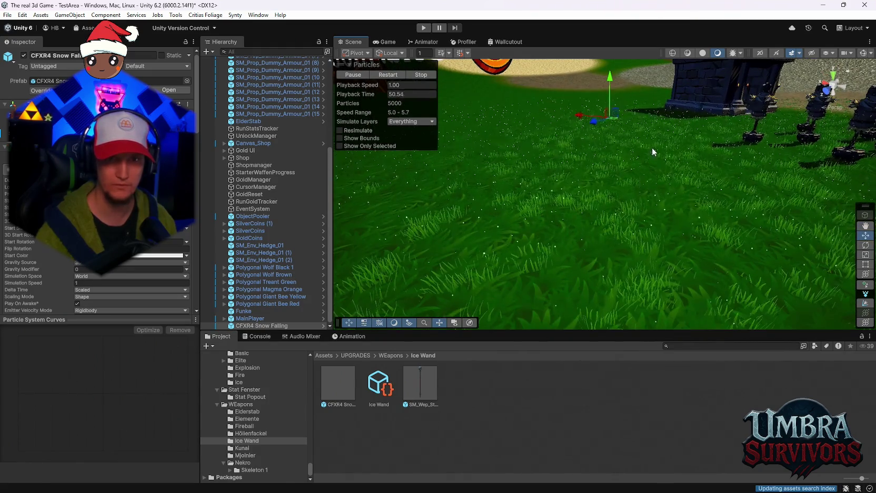
{"action": "scroll", "coordinate": [644, 180], "scroll_direction": "down", "scroll_amount": 3}
{"action": "scroll", "coordinate": [663, 164], "scroll_direction": "up", "scroll_amount": 2}
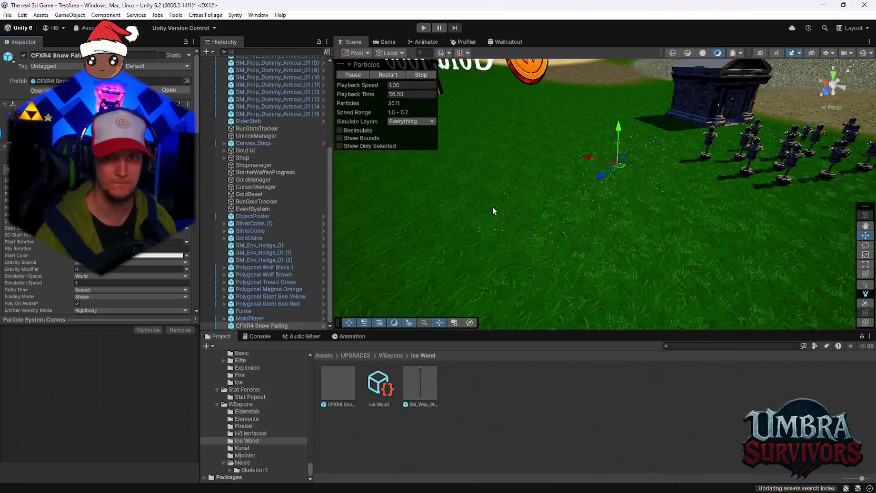
{"action": "scroll", "coordinate": [614, 237], "scroll_direction": "up", "scroll_amount": 3}
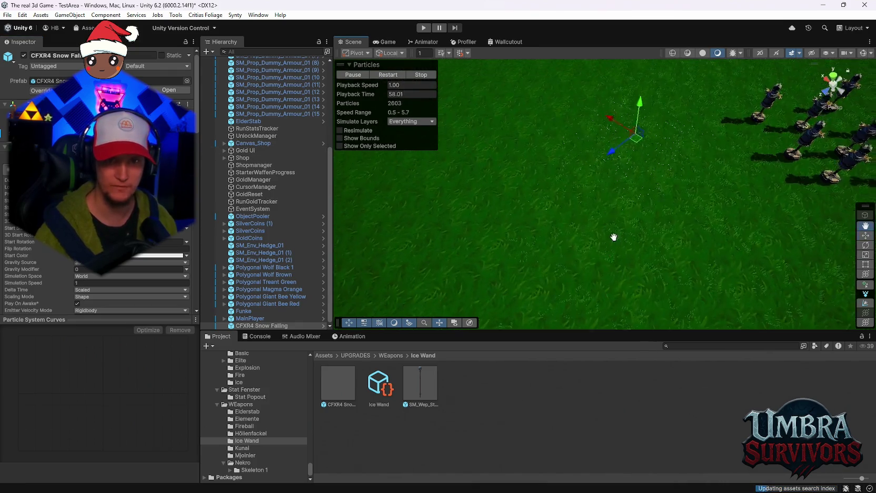
{"action": "scroll", "coordinate": [616, 255], "scroll_direction": "up", "scroll_amount": 3}
{"action": "key", "text": "w"}
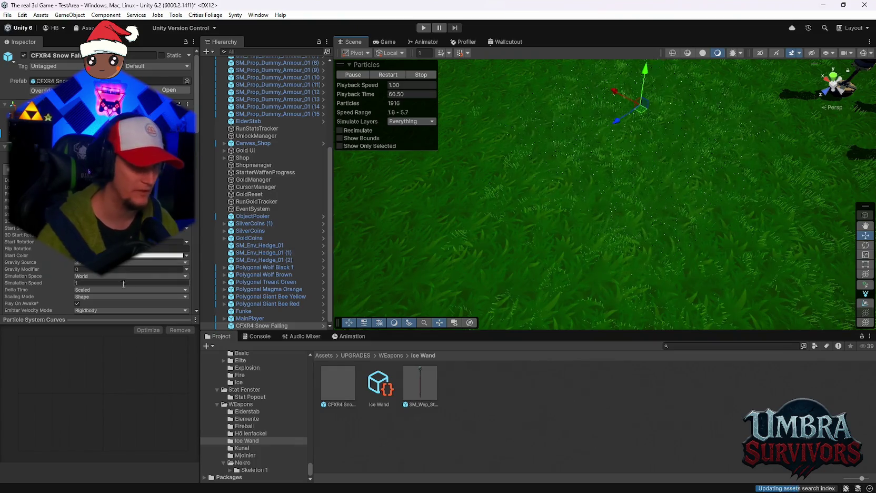
{"action": "scroll", "coordinate": [118, 265], "scroll_direction": "down", "scroll_amount": 5}
{"action": "scroll", "coordinate": [118, 237], "scroll_direction": "up", "scroll_amount": 4}
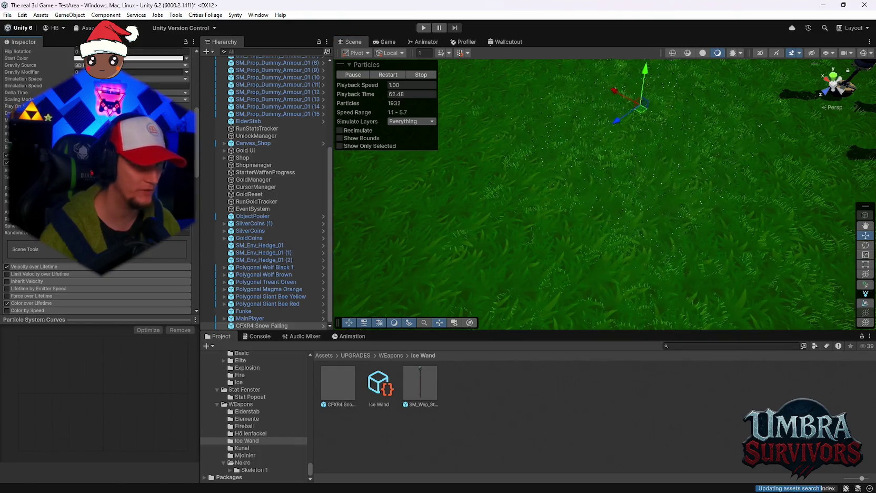
{"action": "left_click", "coordinate": [131, 170]}
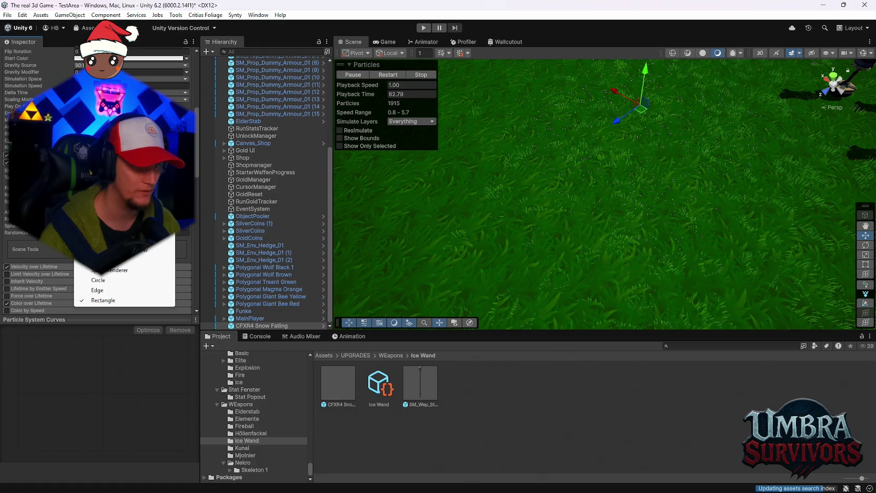
{"action": "left_click", "coordinate": [98, 280]}
{"action": "mouse_move", "coordinate": [581, 154]}
{"action": "left_mouse_down"}
{"action": "mouse_move", "coordinate": [554, 195]}
{"action": "mouse_move", "coordinate": [553, 215]}
{"action": "left_mouse_up"}
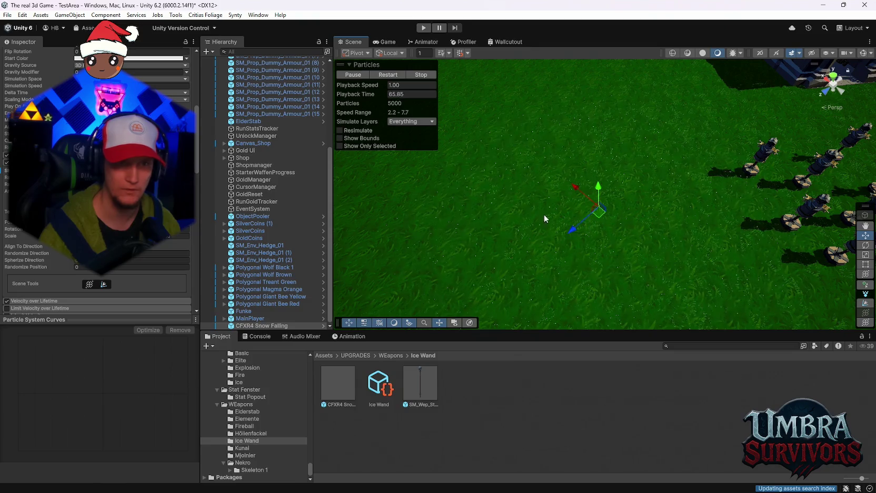
{"action": "scroll", "coordinate": [97, 185], "scroll_direction": "up", "scroll_amount": 10}
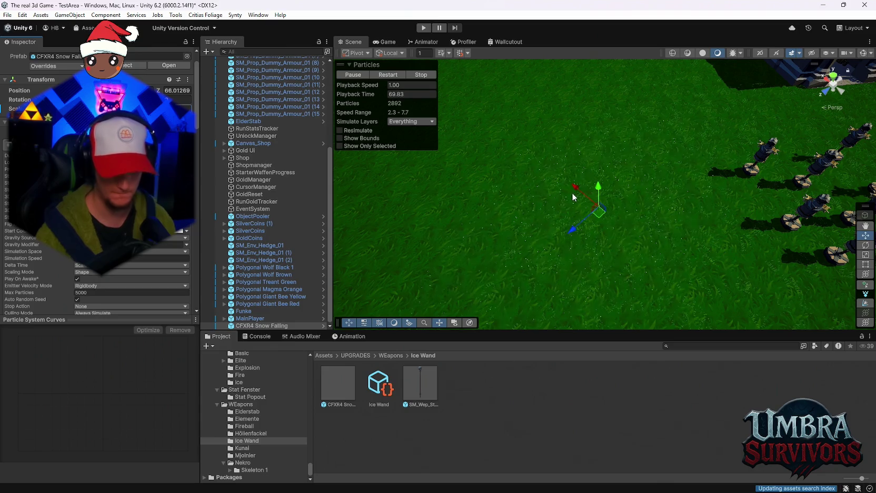
{"action": "mouse_move", "coordinate": [626, 213]}
{"action": "left_mouse_down"}
{"action": "mouse_move", "coordinate": [643, 135]}
{"action": "mouse_move", "coordinate": [654, 174]}
{"action": "mouse_move", "coordinate": [642, 127]}
{"action": "left_mouse_up"}
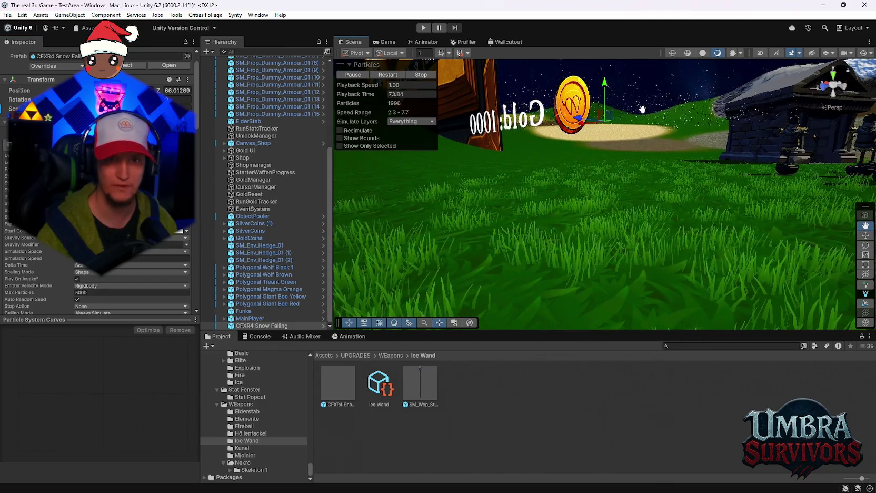
{"action": "scroll", "coordinate": [95, 184], "scroll_direction": "down", "scroll_amount": 8}
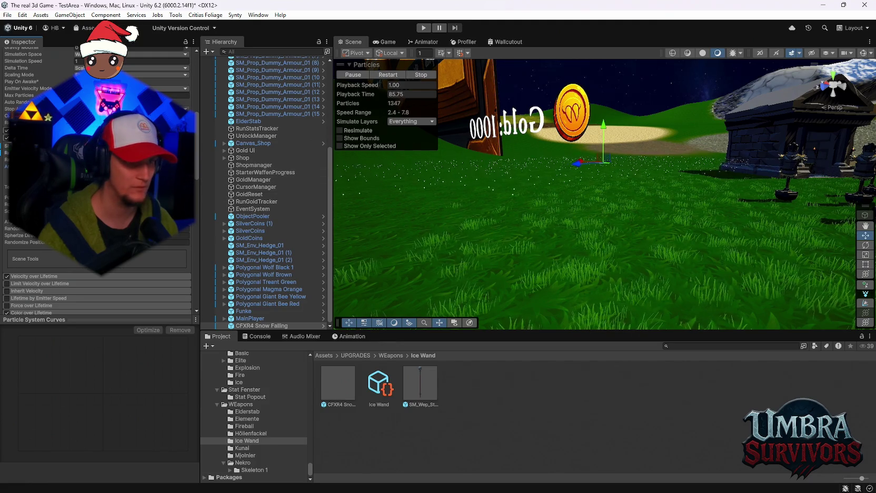
{"action": "mouse_move", "coordinate": [643, 158]}
{"action": "left_mouse_down"}
{"action": "mouse_move", "coordinate": [657, 204]}
{"action": "mouse_move", "coordinate": [633, 235]}
{"action": "mouse_move", "coordinate": [628, 196]}
{"action": "left_mouse_up"}
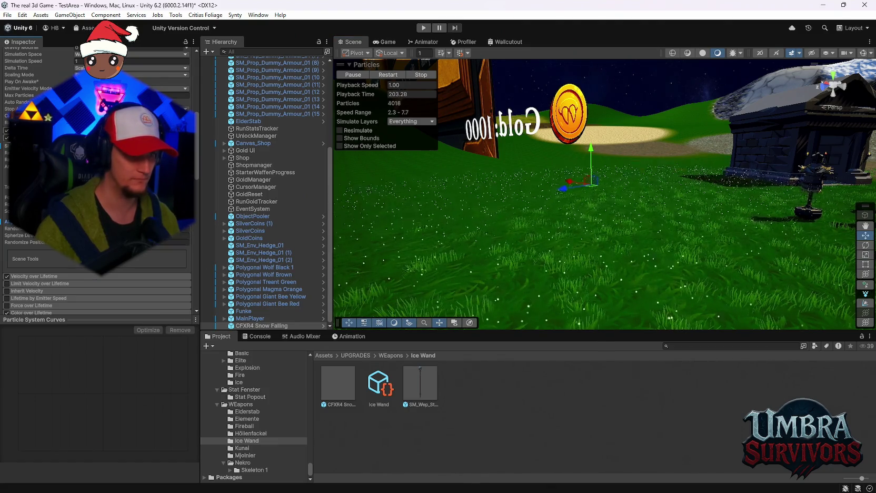
Try a sphere-like emitter shape for the snow in the Shape module
{"action": "left_click", "coordinate": [174, 235]}
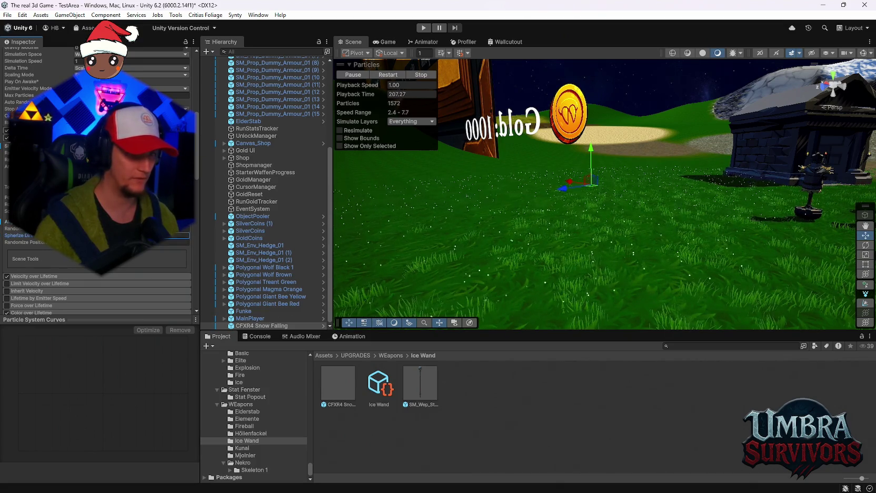
{"action": "mouse_move", "coordinate": [710, 134]}
{"action": "left_mouse_down"}
{"action": "mouse_move", "coordinate": [709, 178]}
{"action": "mouse_move", "coordinate": [680, 191]}
{"action": "left_mouse_up"}
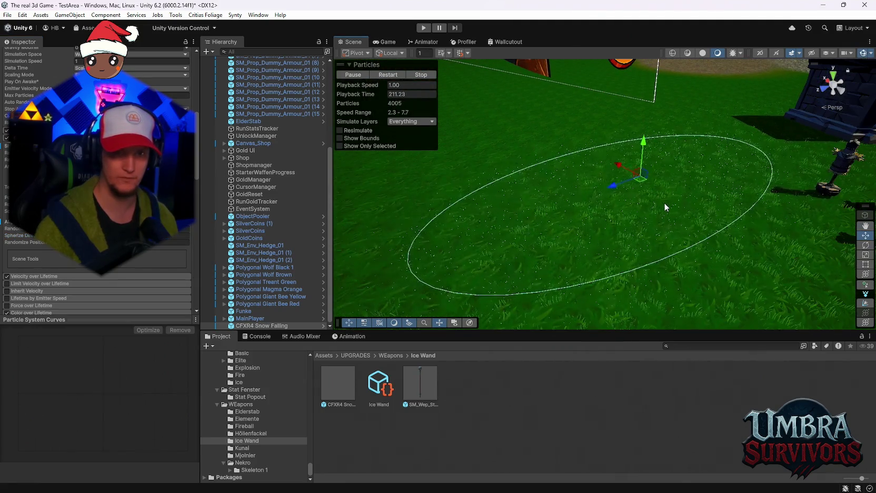
{"action": "scroll", "coordinate": [98, 185], "scroll_direction": "up", "scroll_amount": 1}
{"action": "left_click", "coordinate": [131, 170]}
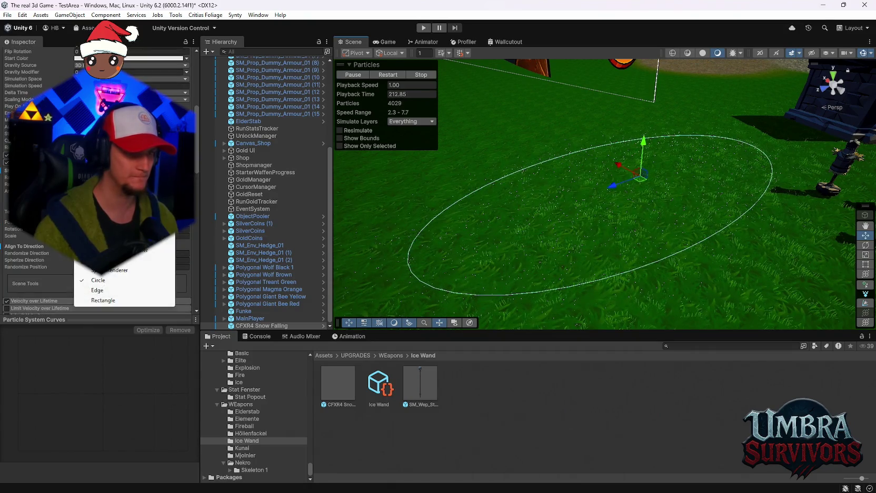
{"action": "left_click", "coordinate": [100, 180]}
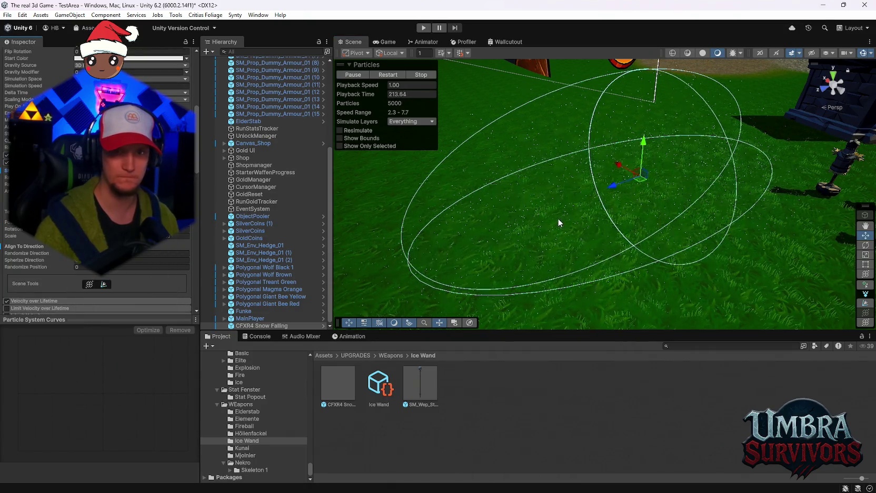
{"action": "mouse_move", "coordinate": [561, 242]}
{"action": "left_mouse_down"}
{"action": "mouse_move", "coordinate": [570, 240]}
{"action": "mouse_move", "coordinate": [565, 182]}
{"action": "mouse_move", "coordinate": [568, 210]}
{"action": "left_mouse_up"}
{"action": "left_click", "coordinate": [132, 170]}
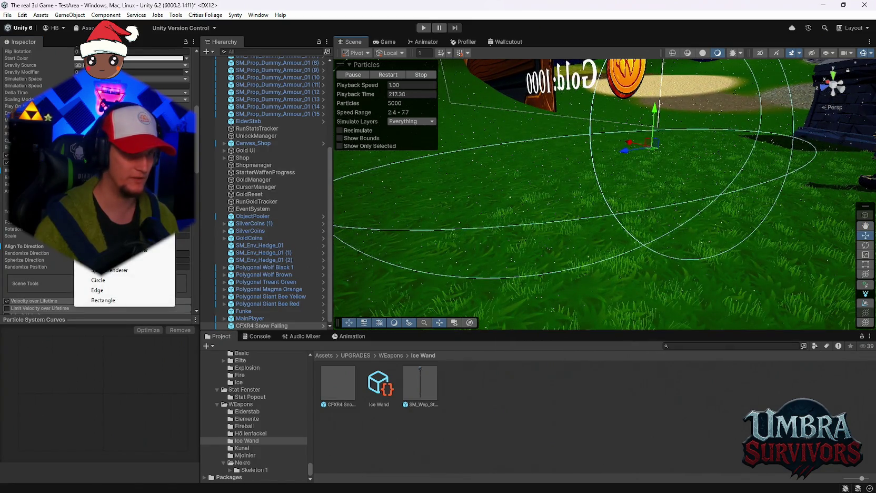
{"action": "left_click", "coordinate": [573, 163]}
{"action": "mouse_move", "coordinate": [573, 164]}
{"action": "left_mouse_down"}
{"action": "mouse_move", "coordinate": [602, 200]}
{"action": "mouse_move", "coordinate": [602, 245]}
{"action": "mouse_move", "coordinate": [618, 241]}
{"action": "left_mouse_up"}
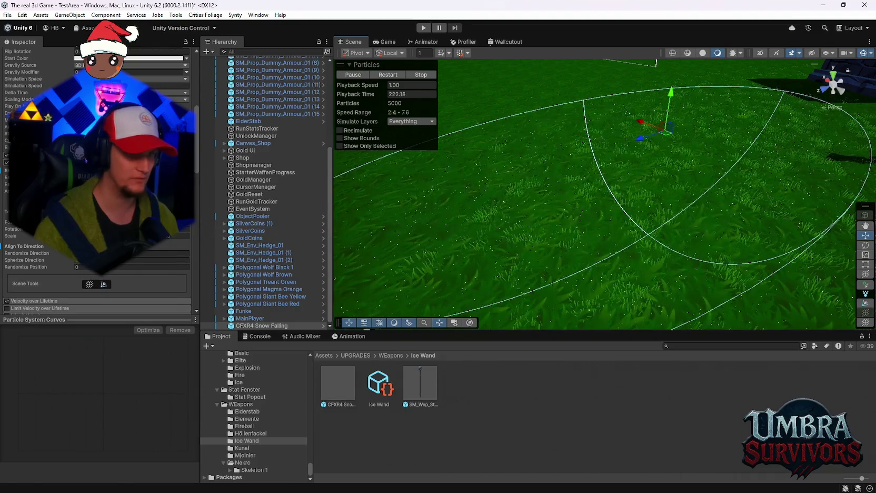
Switch the emitter shape to Box, then to Sprite Renderer
{"action": "left_click", "coordinate": [132, 170]}
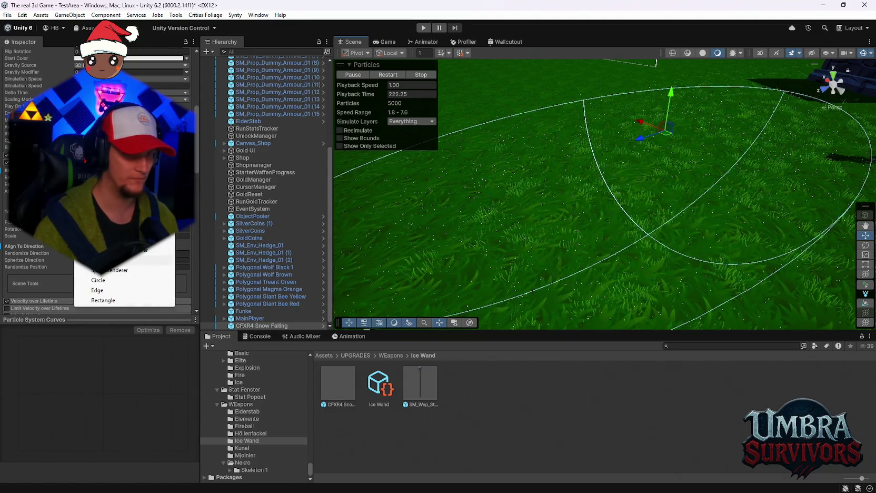
{"action": "left_click", "coordinate": [121, 219]}
{"action": "scroll", "coordinate": [611, 222], "scroll_direction": "up", "scroll_amount": 3}
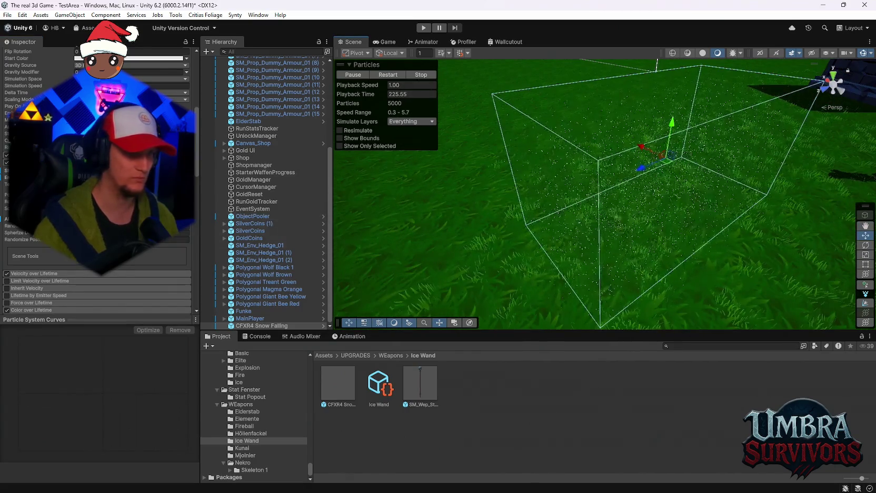
{"action": "right_click", "coordinate": [73, 231]}
{"action": "key", "text": "Escape"}
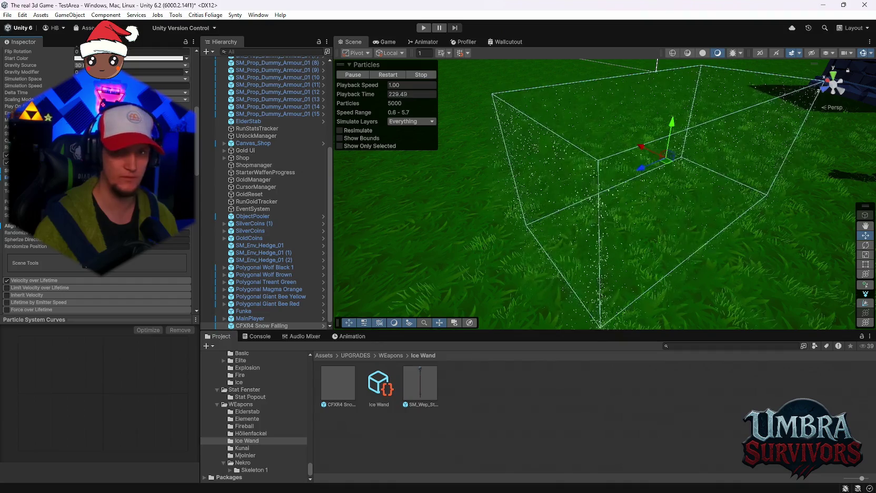
{"action": "mouse_move", "coordinate": [574, 152]}
{"action": "left_mouse_down"}
{"action": "mouse_move", "coordinate": [627, 173]}
{"action": "mouse_move", "coordinate": [717, 111]}
{"action": "mouse_move", "coordinate": [648, 211]}
{"action": "left_mouse_up"}
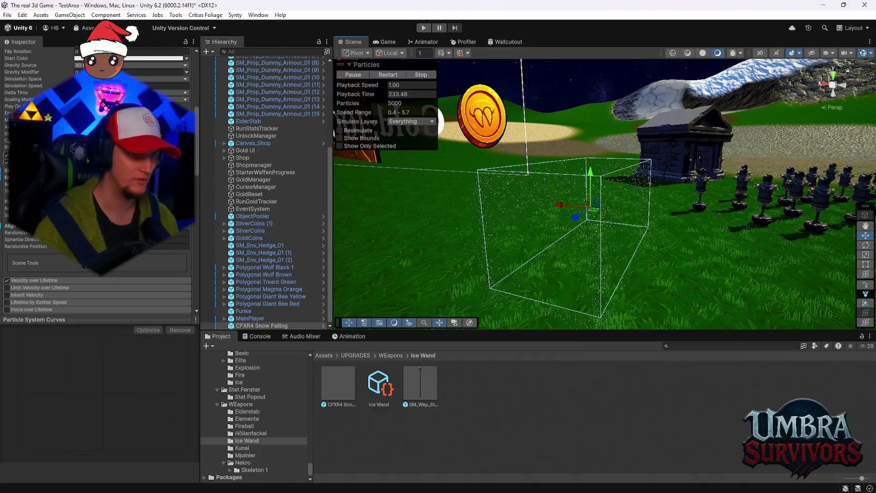
{"action": "left_click", "coordinate": [131, 170]}
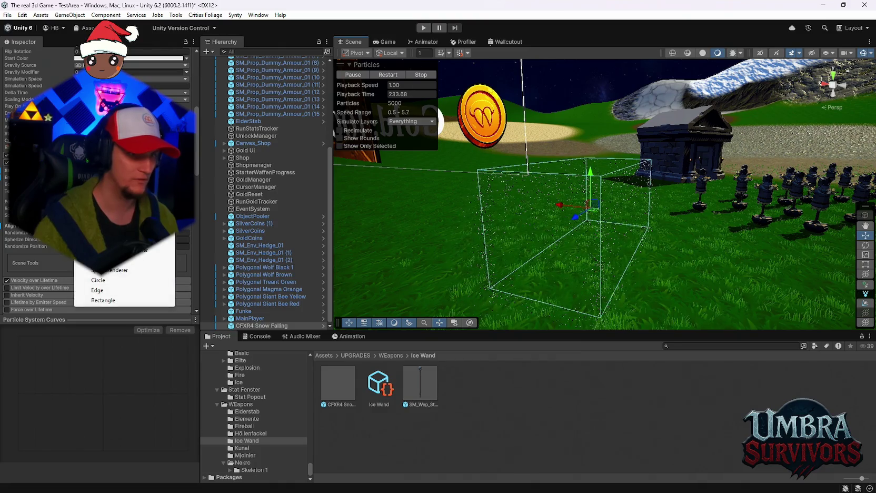
{"action": "left_click", "coordinate": [115, 271]}
{"action": "mouse_move", "coordinate": [583, 215]}
{"action": "left_mouse_down"}
{"action": "mouse_move", "coordinate": [574, 234]}
{"action": "mouse_move", "coordinate": [635, 225]}
{"action": "mouse_move", "coordinate": [625, 262]}
{"action": "mouse_move", "coordinate": [588, 264]}
{"action": "mouse_move", "coordinate": [632, 258]}
{"action": "left_mouse_up"}
Try Circle, return to Sprite Renderer, then set the emitter shape to Box
{"action": "left_click", "coordinate": [89, 271]}
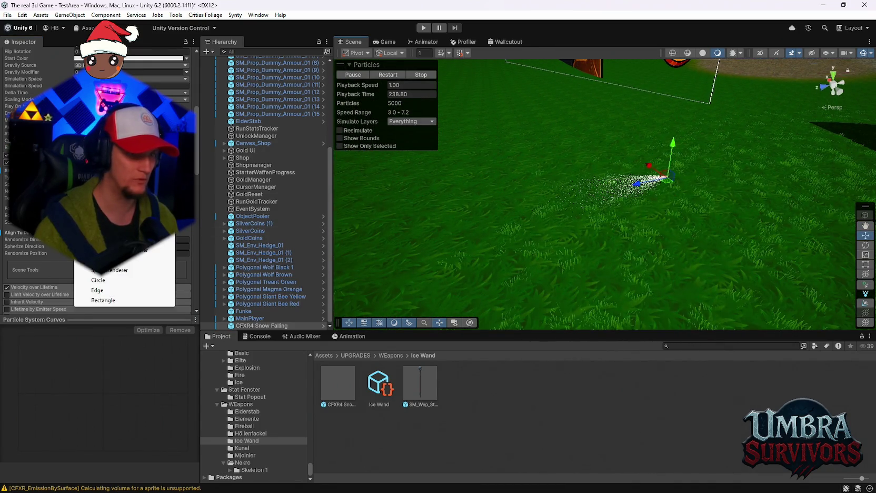
{"action": "left_click", "coordinate": [99, 280]}
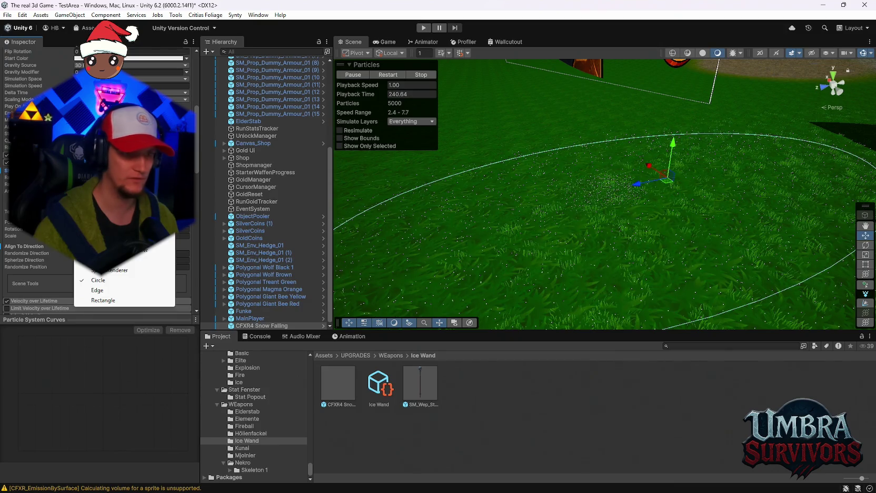
{"action": "left_click", "coordinate": [108, 270]}
{"action": "left_click", "coordinate": [108, 271]}
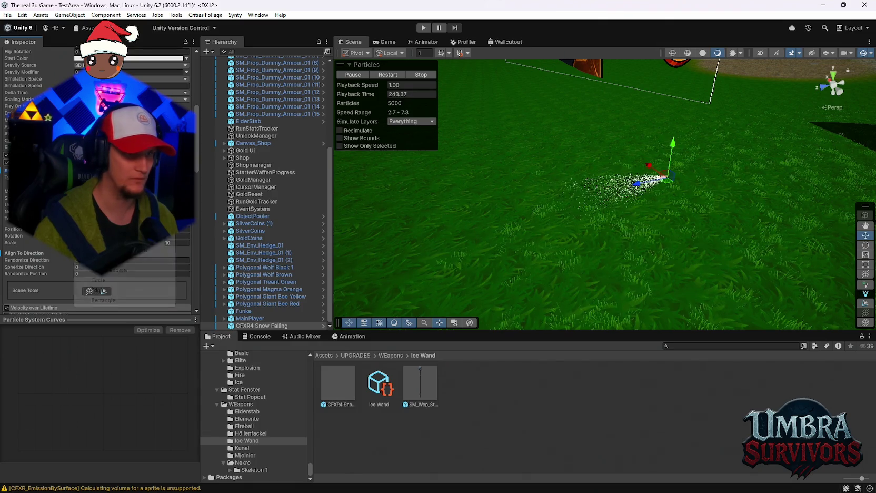
{"action": "left_click", "coordinate": [108, 270]}
{"action": "left_click", "coordinate": [107, 270]}
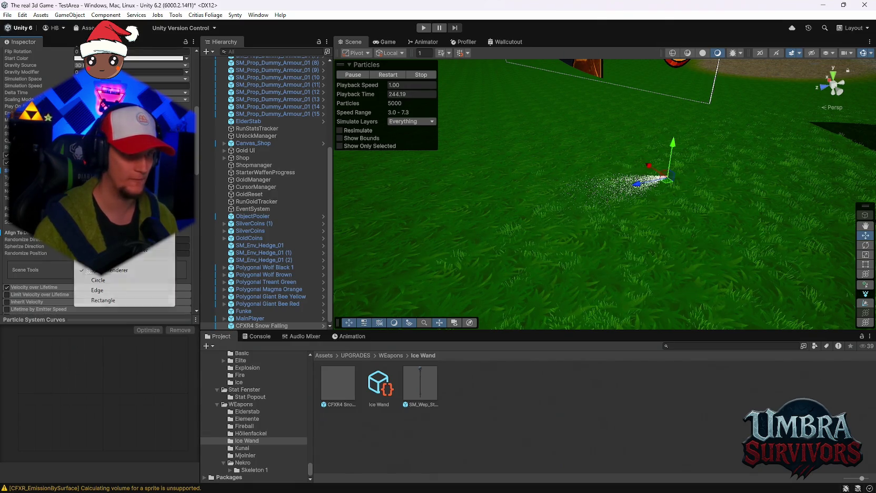
{"action": "left_click", "coordinate": [106, 220]}
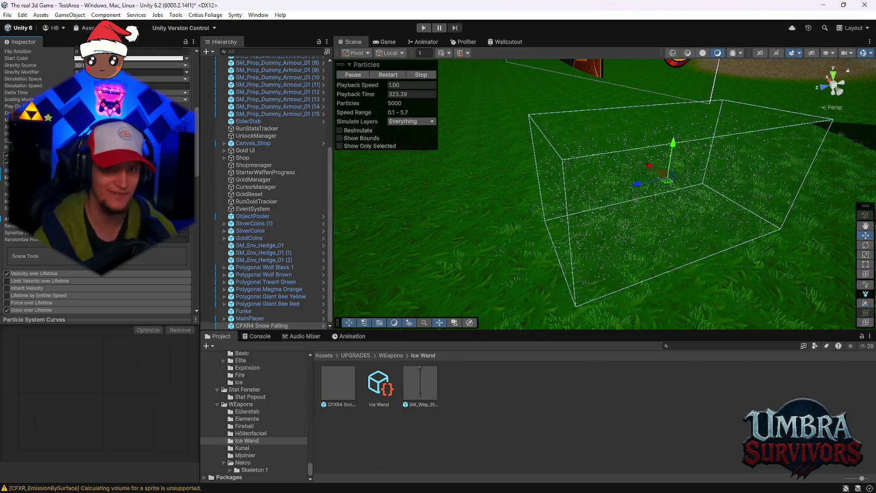
{"action": "scroll", "coordinate": [712, 202], "scroll_direction": "up", "scroll_amount": 5}
{"action": "scroll", "coordinate": [548, 202], "scroll_direction": "down", "scroll_amount": 5}
{"action": "scroll", "coordinate": [658, 200], "scroll_direction": "up", "scroll_amount": 5}
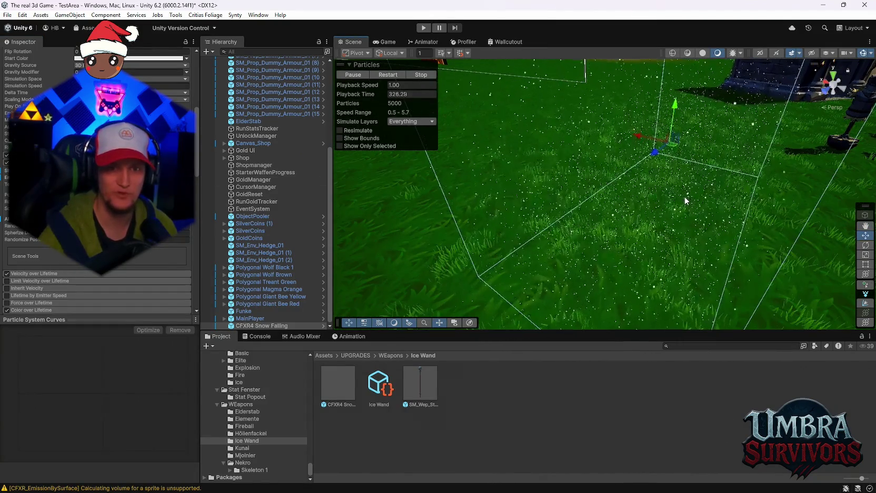
{"action": "scroll", "coordinate": [680, 193], "scroll_direction": "up", "scroll_amount": 3}
{"action": "mouse_move", "coordinate": [669, 210]}
{"action": "left_mouse_down"}
{"action": "mouse_move", "coordinate": [704, 165]}
{"action": "mouse_move", "coordinate": [664, 186]}
{"action": "mouse_move", "coordinate": [662, 235]}
{"action": "left_mouse_up"}
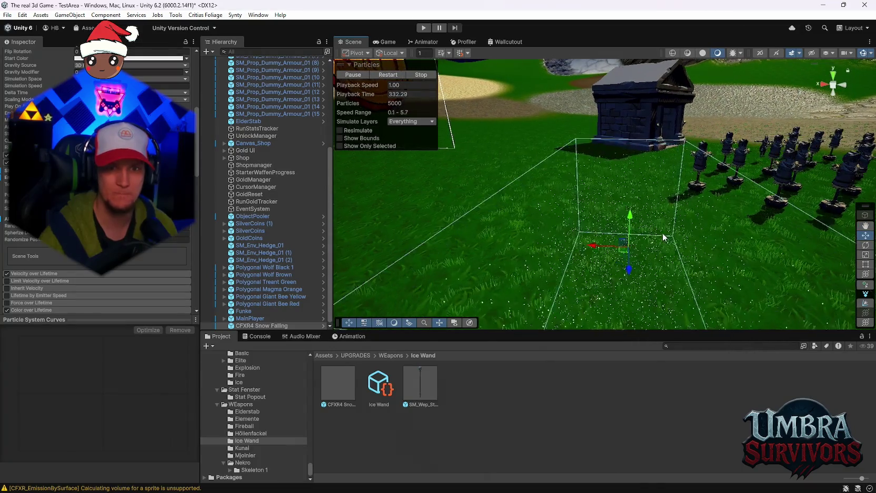
{"action": "scroll", "coordinate": [662, 221], "scroll_direction": "down", "scroll_amount": 3}
{"action": "scroll", "coordinate": [605, 200], "scroll_direction": "up", "scroll_amount": 5}
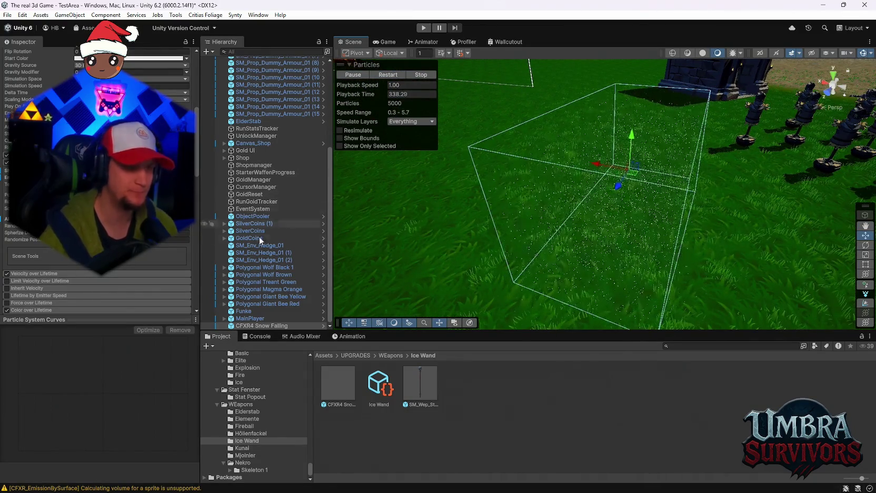
{"action": "scroll", "coordinate": [236, 234], "scroll_direction": "up", "scroll_amount": 5}
{"action": "scroll", "coordinate": [574, 221], "scroll_direction": "up", "scroll_amount": 2}
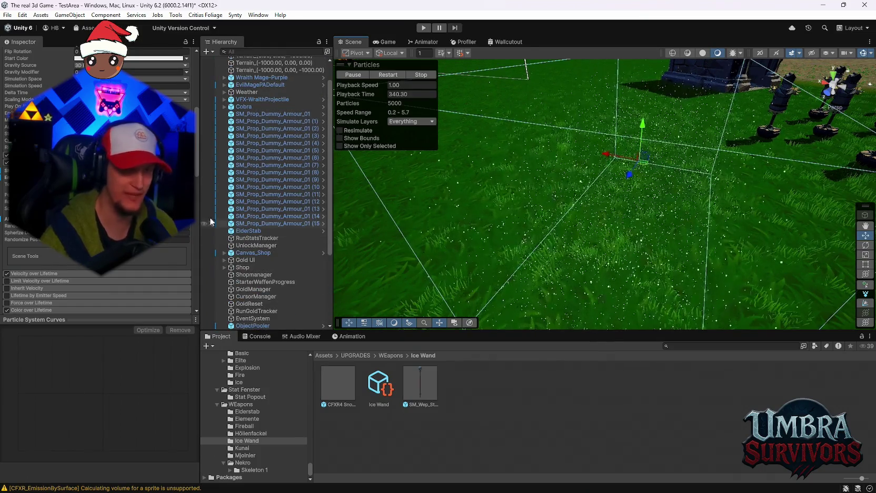
{"action": "scroll", "coordinate": [226, 223], "scroll_direction": "up", "scroll_amount": 2}
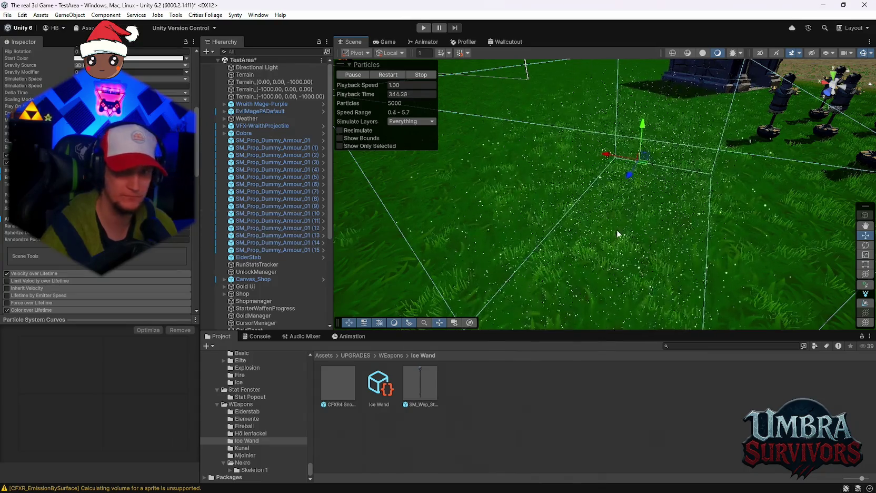
{"action": "left_click_drag", "start_coordinate": [616, 229], "coordinate": [428, 179]}
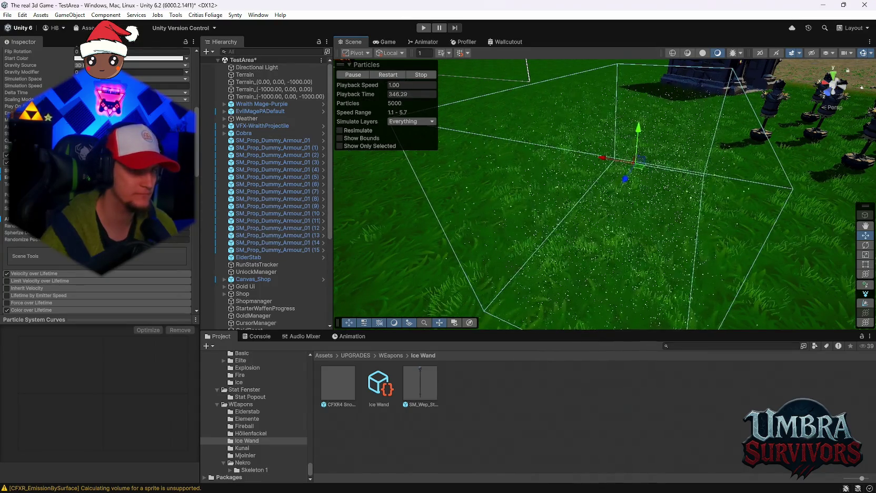
Change the emitter shape from Box to Hemisphere
{"action": "scroll", "coordinate": [94, 190], "scroll_direction": "up", "scroll_amount": 2}
{"action": "left_click", "coordinate": [131, 195]}
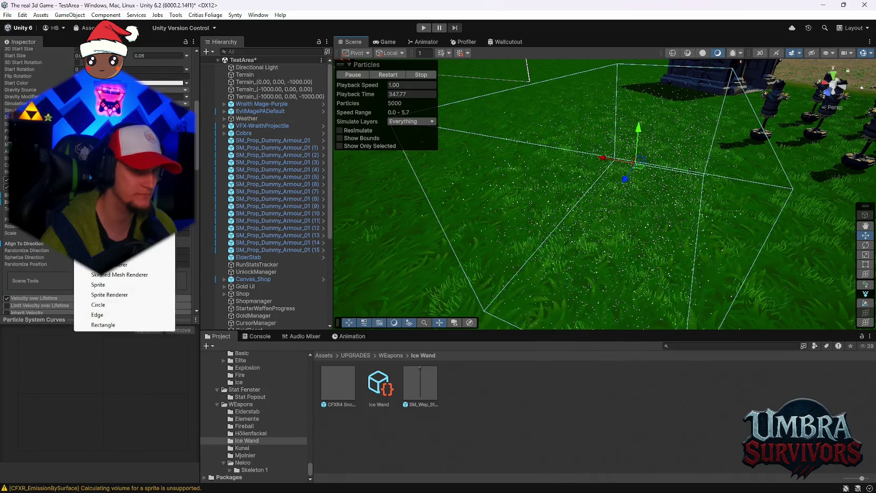
{"action": "left_click", "coordinate": [98, 304]}
{"action": "mouse_move", "coordinate": [566, 208]}
{"action": "left_mouse_down"}
{"action": "mouse_move", "coordinate": [597, 216]}
{"action": "mouse_move", "coordinate": [583, 216]}
{"action": "left_mouse_up"}
{"action": "left_click", "coordinate": [132, 194]}
{"action": "left_click", "coordinate": [97, 305]}
Orbit and zoom around the emitter to check the 0.89-radius hemisphere gizmo
{"action": "mouse_move", "coordinate": [480, 240]}
{"action": "left_mouse_down"}
{"action": "mouse_move", "coordinate": [516, 169]}
{"action": "mouse_move", "coordinate": [572, 124]}
{"action": "left_mouse_up"}
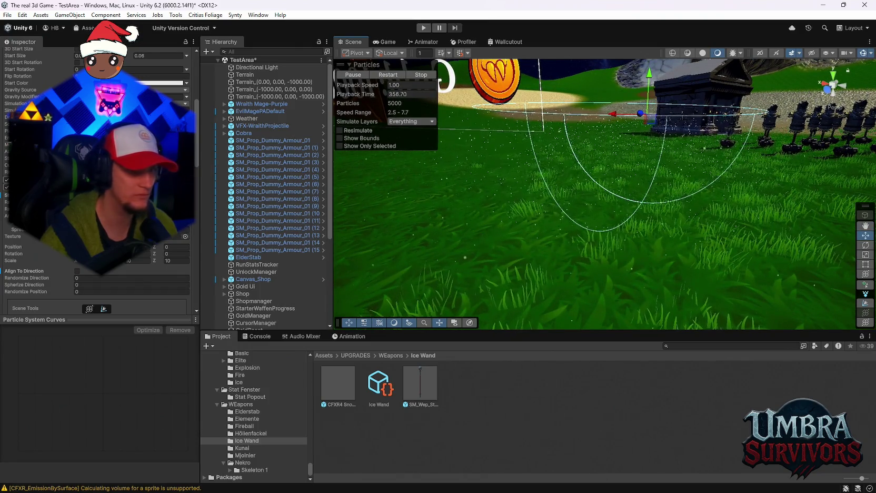
{"action": "scroll", "coordinate": [530, 156], "scroll_direction": "up", "scroll_amount": 5}
{"action": "left_click_drag", "start_coordinate": [530, 156], "coordinate": [563, 194]}
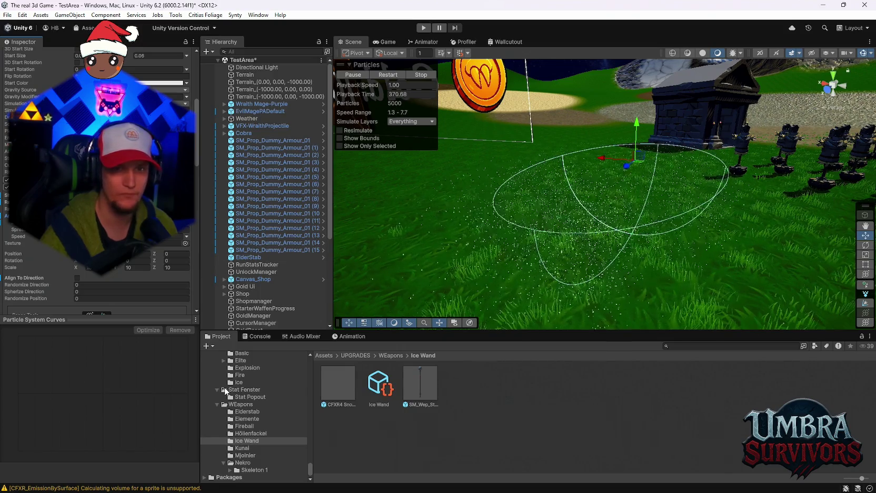
{"action": "scroll", "coordinate": [98, 179], "scroll_direction": "up", "scroll_amount": 10}
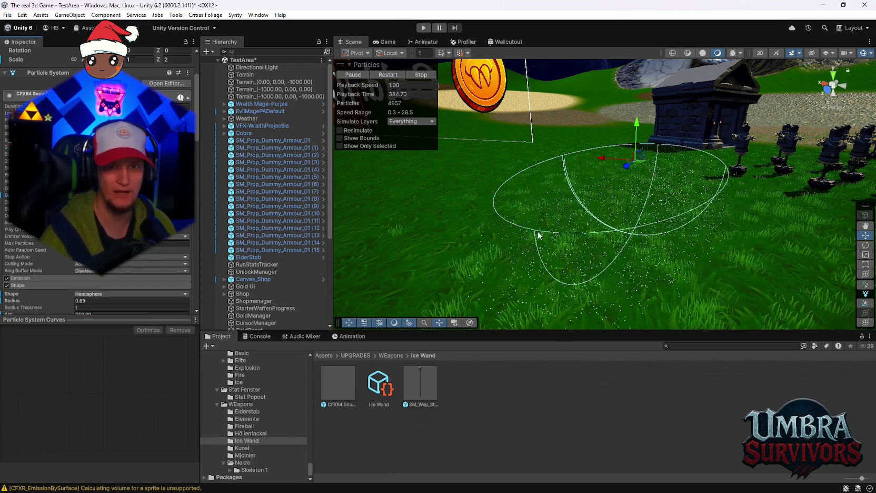
{"action": "scroll", "coordinate": [582, 274], "scroll_direction": "up", "scroll_amount": 3}
{"action": "scroll", "coordinate": [582, 275], "scroll_direction": "up", "scroll_amount": 2}
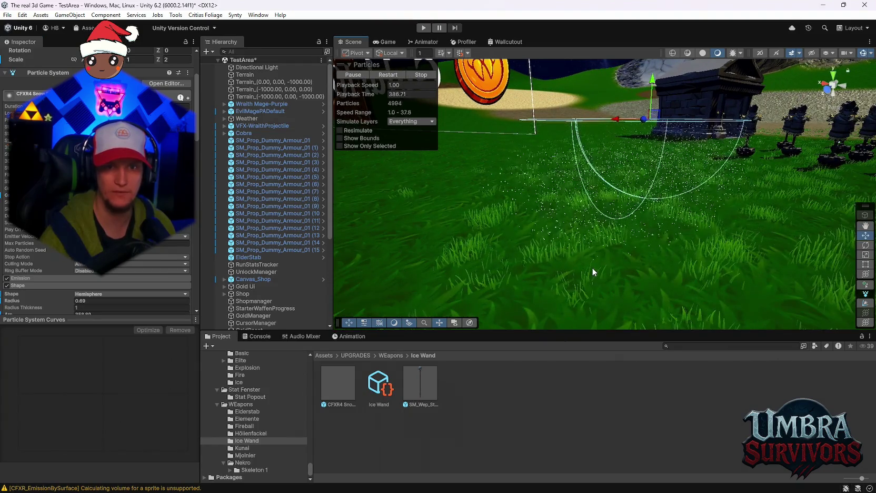
{"action": "scroll", "coordinate": [595, 270], "scroll_direction": "up", "scroll_amount": 2}
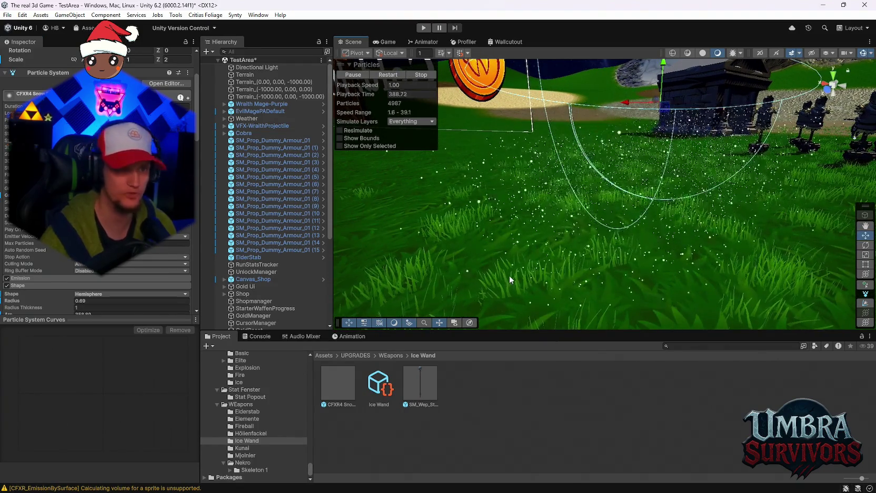
{"action": "scroll", "coordinate": [163, 299], "scroll_direction": "down", "scroll_amount": 5}
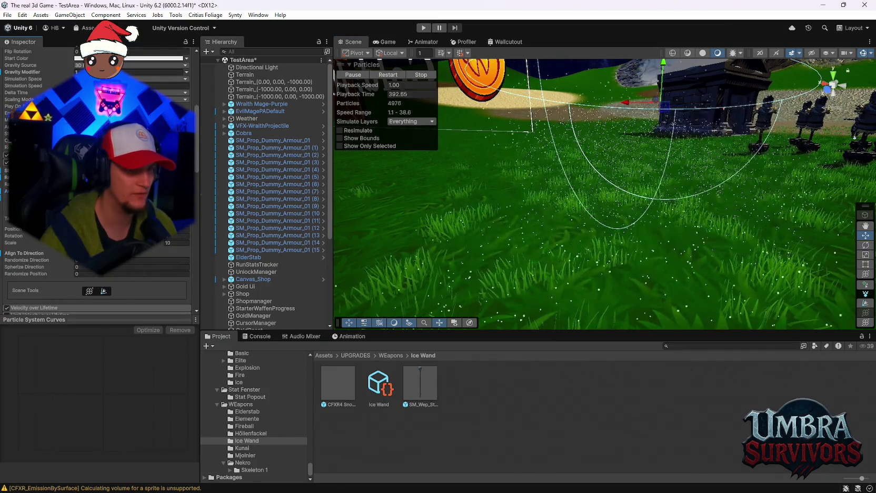
{"action": "mouse_move", "coordinate": [737, 105]}
{"action": "left_mouse_down"}
{"action": "mouse_move", "coordinate": [698, 194]}
{"action": "mouse_move", "coordinate": [696, 164]}
{"action": "left_mouse_up"}
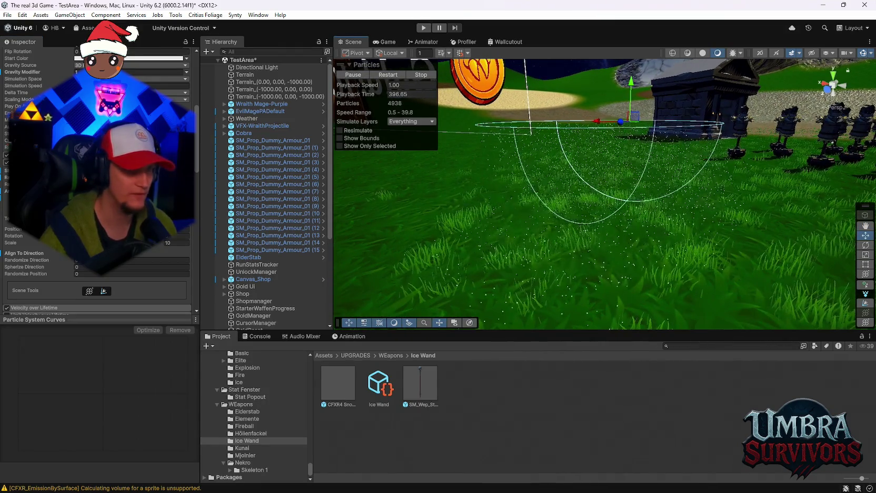
{"action": "left_click", "coordinate": [132, 170]}
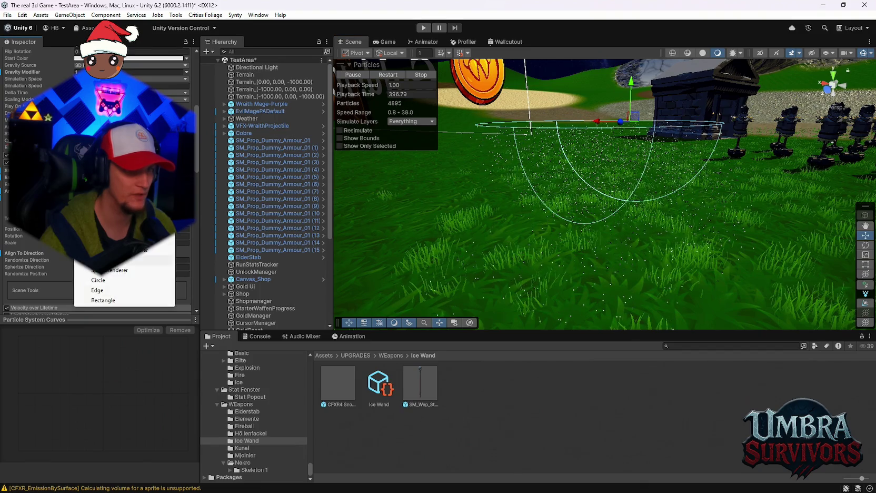
Set the emitter to a flat Circle shape and view it from above the grass
{"action": "left_click", "coordinate": [121, 280]}
{"action": "mouse_move", "coordinate": [534, 229]}
{"action": "left_mouse_down"}
{"action": "mouse_move", "coordinate": [539, 238]}
{"action": "mouse_move", "coordinate": [580, 232]}
{"action": "mouse_move", "coordinate": [649, 198]}
{"action": "mouse_move", "coordinate": [650, 235]}
{"action": "mouse_move", "coordinate": [653, 221]}
{"action": "mouse_move", "coordinate": [719, 242]}
{"action": "mouse_move", "coordinate": [688, 283]}
{"action": "mouse_move", "coordinate": [723, 117]}
{"action": "left_mouse_up"}
{"action": "left_click_drag", "start_coordinate": [667, 152], "coordinate": [666, 137]}
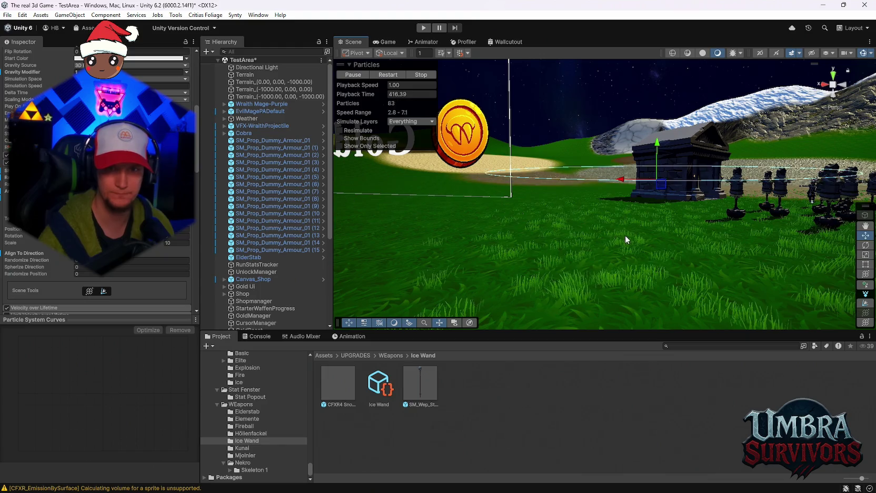
{"action": "key", "text": "q"}
{"action": "key", "text": "w"}
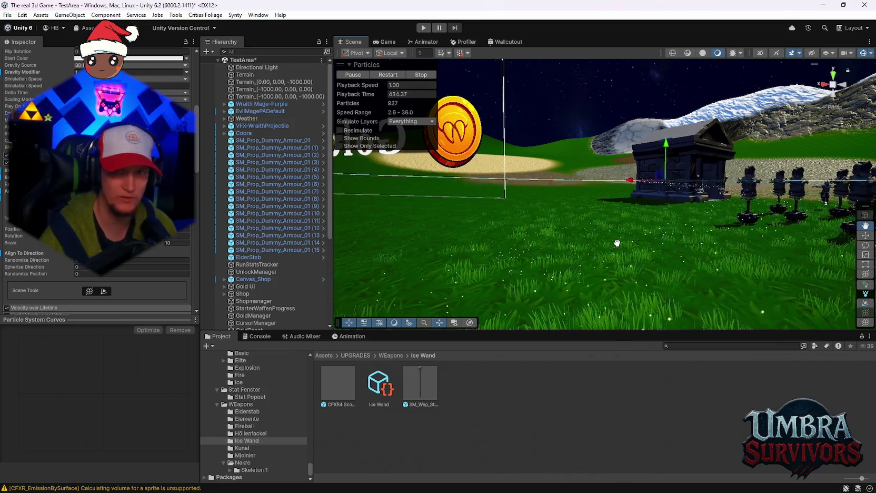
{"action": "scroll", "coordinate": [268, 221], "scroll_direction": "down", "scroll_amount": 3}
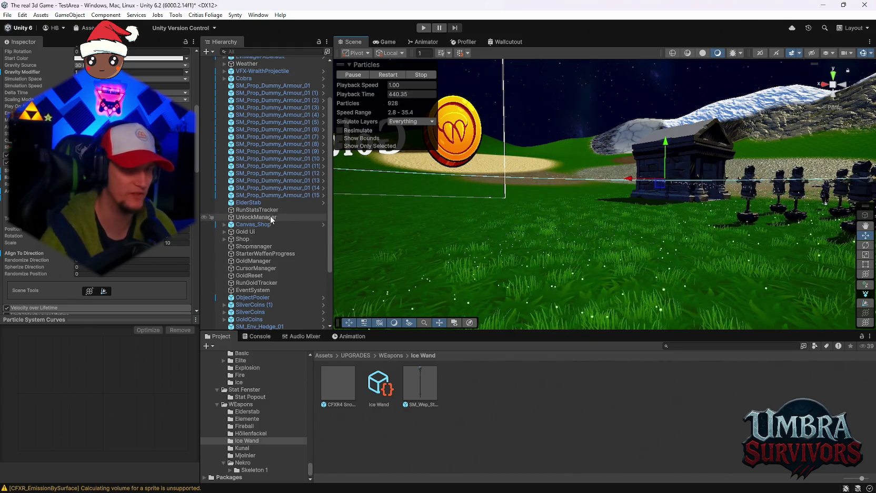
{"action": "scroll", "coordinate": [272, 221], "scroll_direction": "up", "scroll_amount": 3}
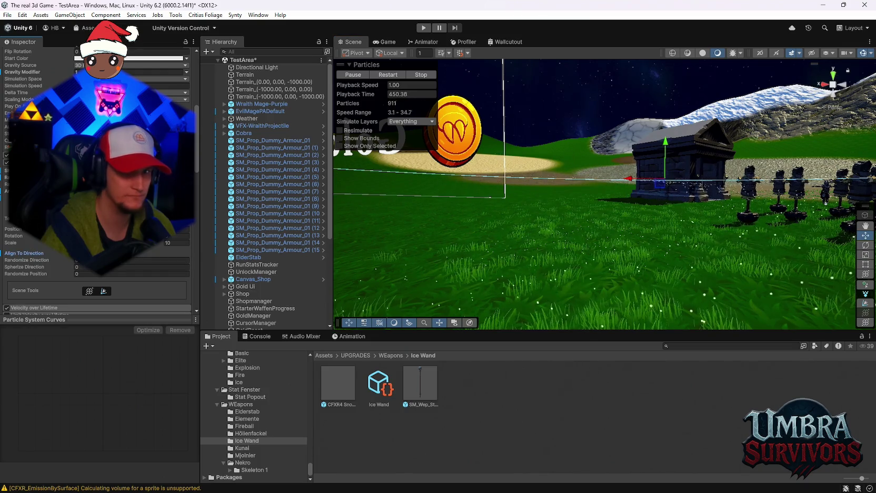
{"action": "scroll", "coordinate": [98, 184], "scroll_direction": "up", "scroll_amount": 5}
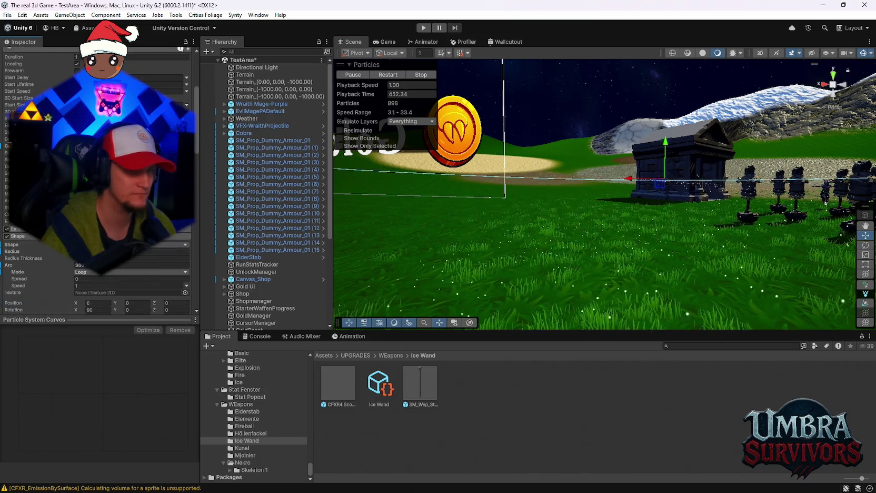
Collapse and re-expand the Shape module and set the emitter shape to Box
{"action": "left_click", "coordinate": [21, 237]}
{"action": "scroll", "coordinate": [49, 273], "scroll_direction": "down", "scroll_amount": 4}
{"action": "scroll", "coordinate": [45, 258], "scroll_direction": "up", "scroll_amount": 4}
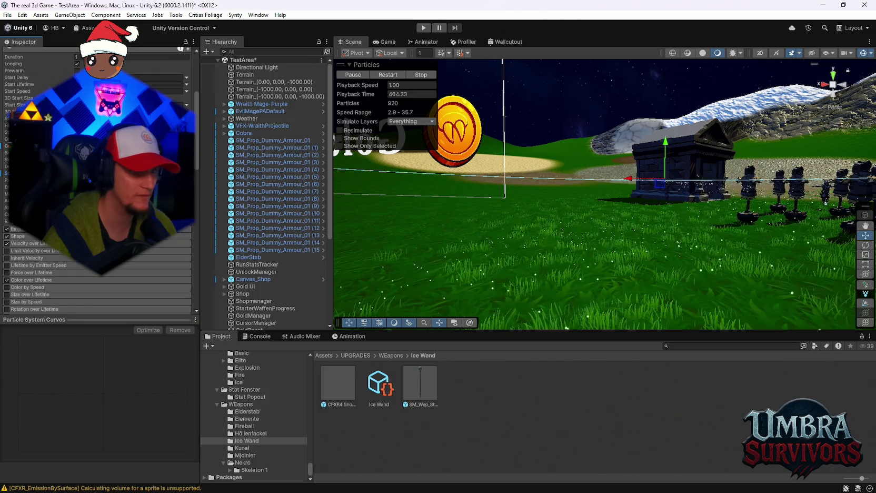
{"action": "scroll", "coordinate": [97, 184], "scroll_direction": "up", "scroll_amount": 2}
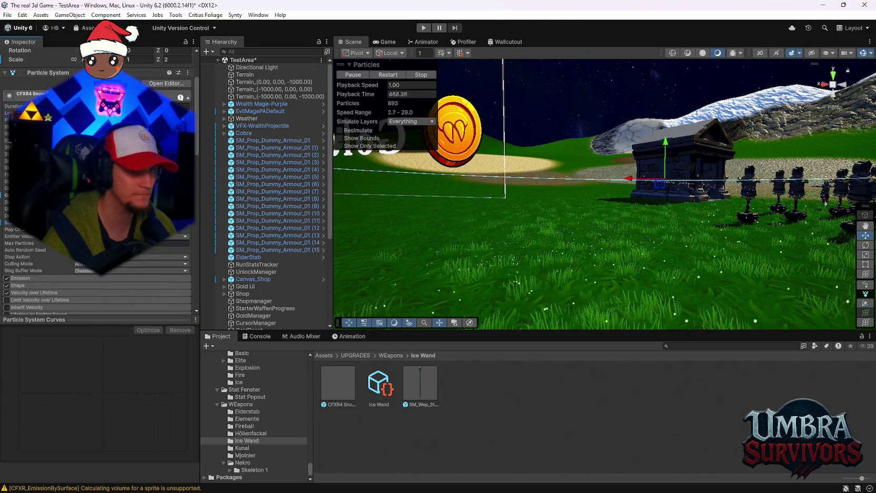
{"action": "scroll", "coordinate": [97, 211], "scroll_direction": "down", "scroll_amount": 4}
{"action": "scroll", "coordinate": [97, 210], "scroll_direction": "up", "scroll_amount": 4}
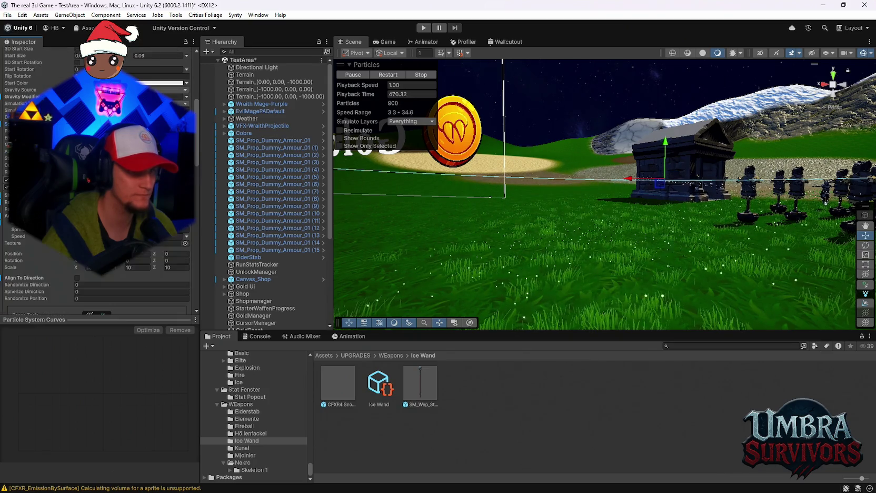
{"action": "left_click", "coordinate": [131, 193]}
{"action": "left_click", "coordinate": [106, 244]}
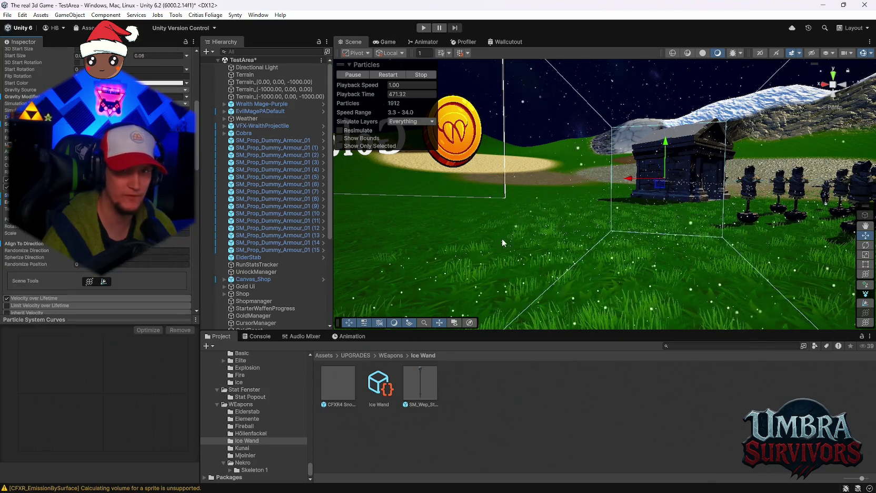
Edit the Shape Rotation so the box emitter lies flat over the ground
{"action": "mouse_move", "coordinate": [582, 223]}
{"action": "left_mouse_down"}
{"action": "mouse_move", "coordinate": [530, 303]}
{"action": "mouse_move", "coordinate": [537, 295]}
{"action": "left_mouse_up"}
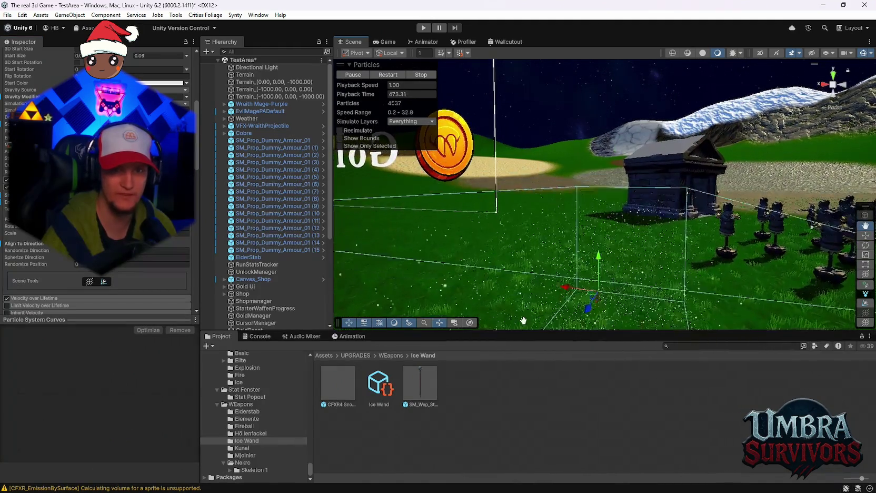
{"action": "mouse_move", "coordinate": [611, 239]}
{"action": "left_mouse_down"}
{"action": "mouse_move", "coordinate": [555, 235]}
{"action": "mouse_move", "coordinate": [601, 220]}
{"action": "mouse_move", "coordinate": [553, 282]}
{"action": "mouse_move", "coordinate": [598, 277]}
{"action": "left_mouse_up"}
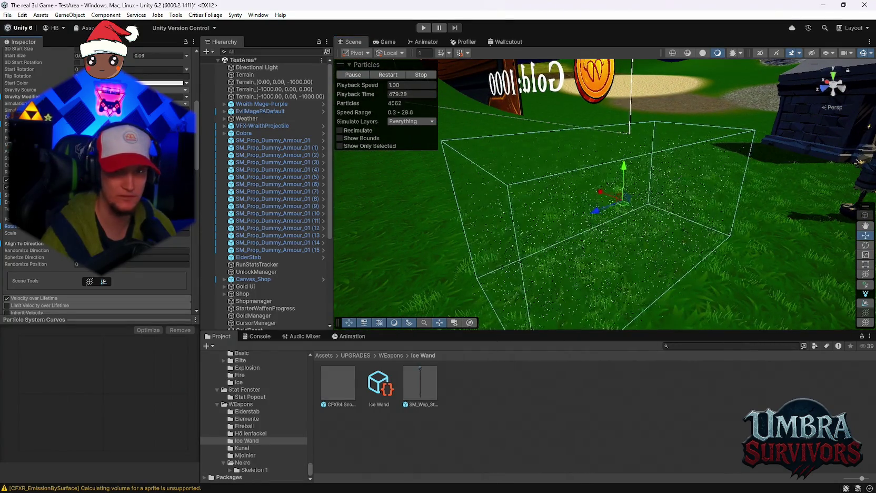
{"action": "mouse_move", "coordinate": [10, 226]}
{"action": "left_mouse_down"}
{"action": "mouse_move", "coordinate": [153, 247]}
{"action": "mouse_move", "coordinate": [254, 249]}
{"action": "mouse_move", "coordinate": [765, 229]}
{"action": "mouse_move", "coordinate": [615, 172]}
{"action": "mouse_move", "coordinate": [688, 156]}
{"action": "mouse_move", "coordinate": [657, 209]}
{"action": "mouse_move", "coordinate": [579, 262]}
{"action": "mouse_move", "coordinate": [628, 260]}
{"action": "left_mouse_up"}
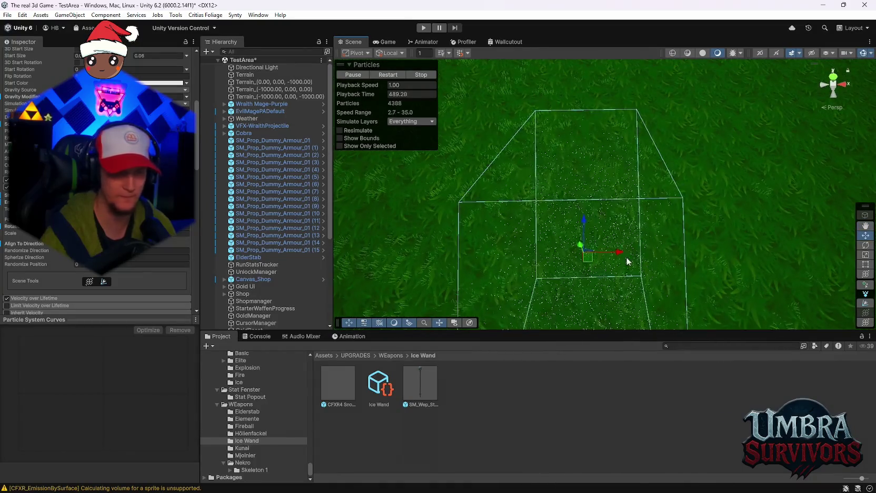
{"action": "scroll", "coordinate": [98, 184], "scroll_direction": "down", "scroll_amount": 5}
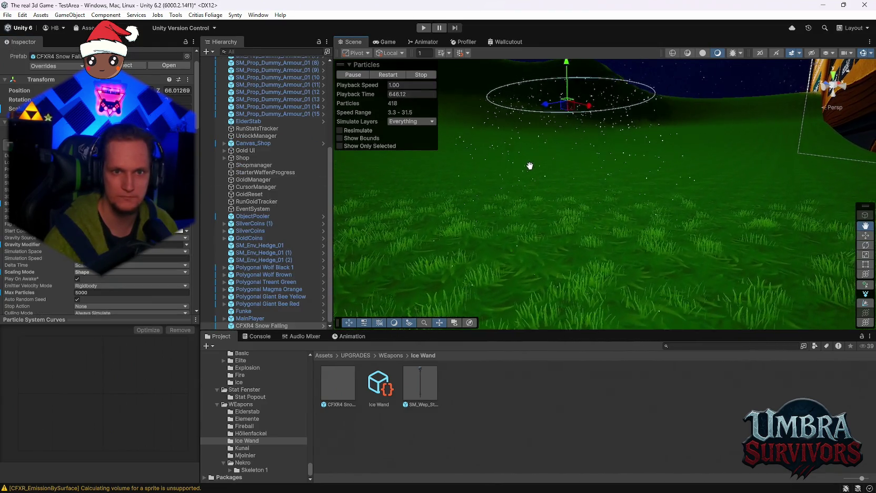
Expand the snow emitter's Collision module in the Inspector
{"action": "key", "text": "q"}
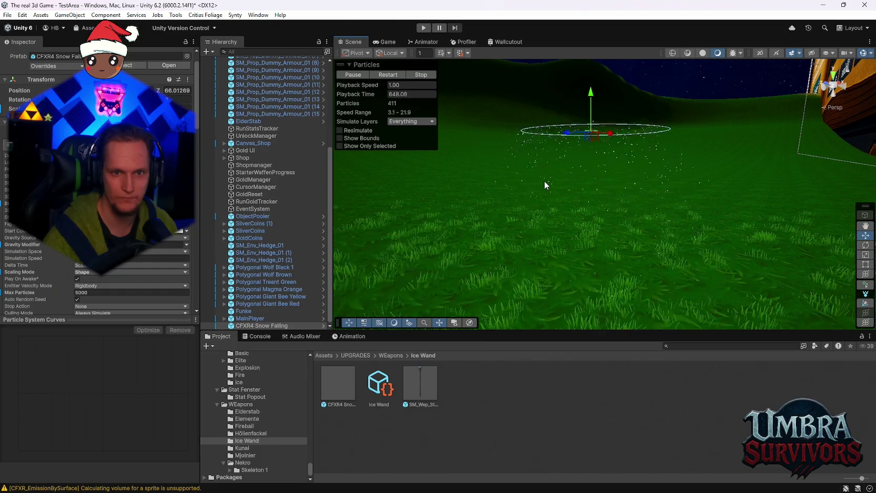
{"action": "scroll", "coordinate": [528, 182], "scroll_direction": "down", "scroll_amount": 5}
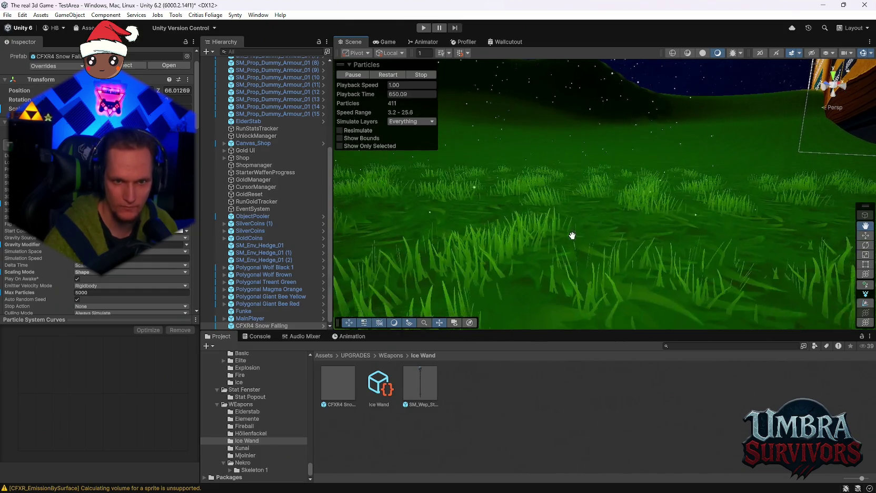
{"action": "key", "text": "w"}
{"action": "scroll", "coordinate": [569, 232], "scroll_direction": "up", "scroll_amount": 8}
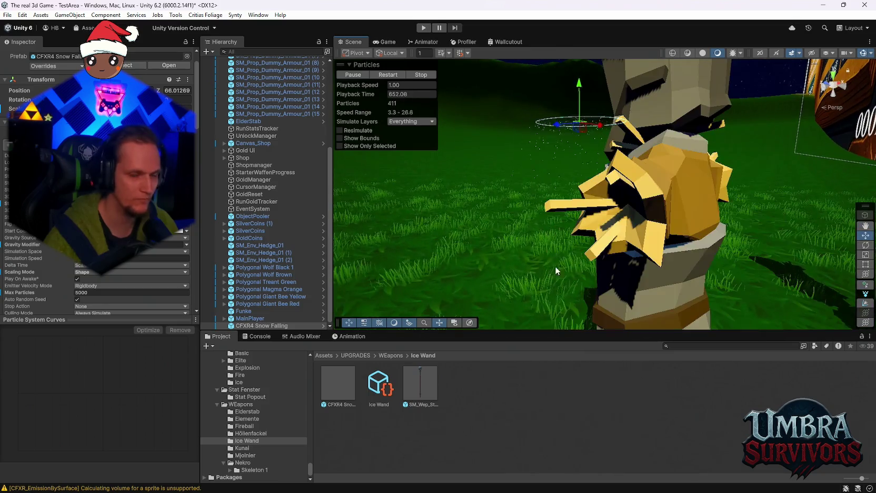
{"action": "scroll", "coordinate": [545, 216], "scroll_direction": "down", "scroll_amount": 3}
{"action": "scroll", "coordinate": [132, 185], "scroll_direction": "down", "scroll_amount": 5}
{"action": "scroll", "coordinate": [98, 184], "scroll_direction": "down", "scroll_amount": 8}
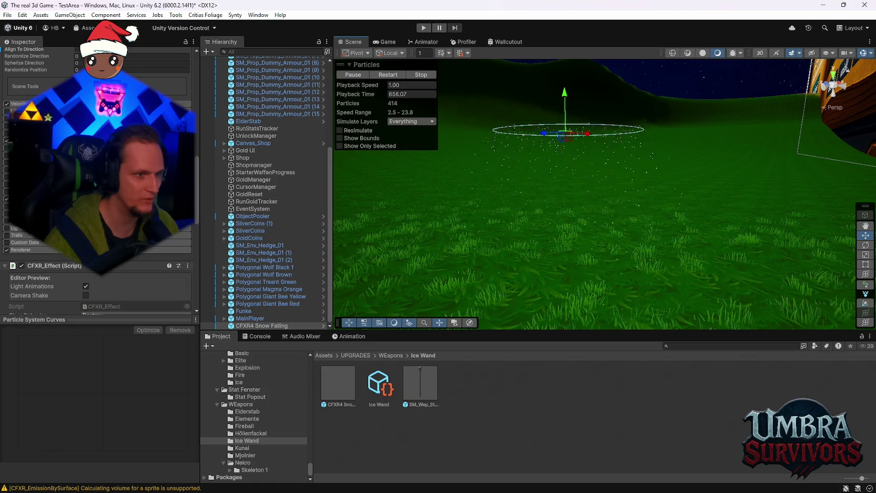
{"action": "left_click", "coordinate": [31, 199]}
{"action": "scroll", "coordinate": [98, 185], "scroll_direction": "down", "scroll_amount": 2}
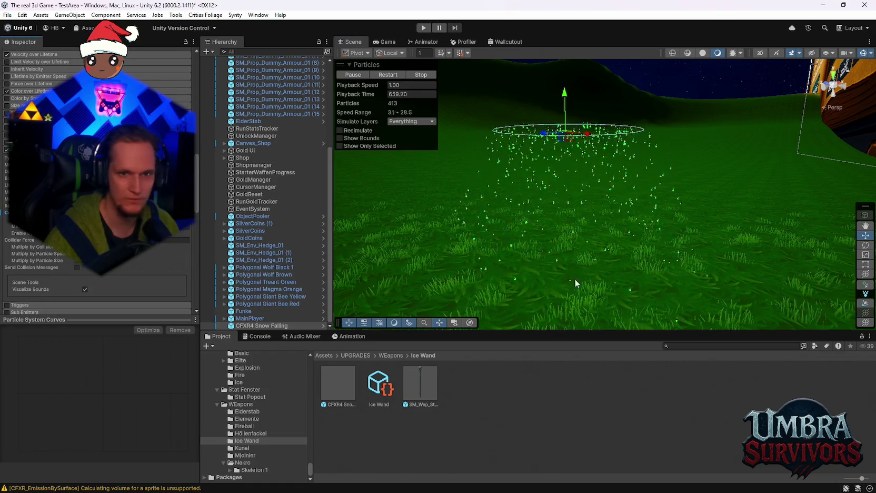
{"action": "scroll", "coordinate": [575, 279], "scroll_direction": "up", "scroll_amount": 3}
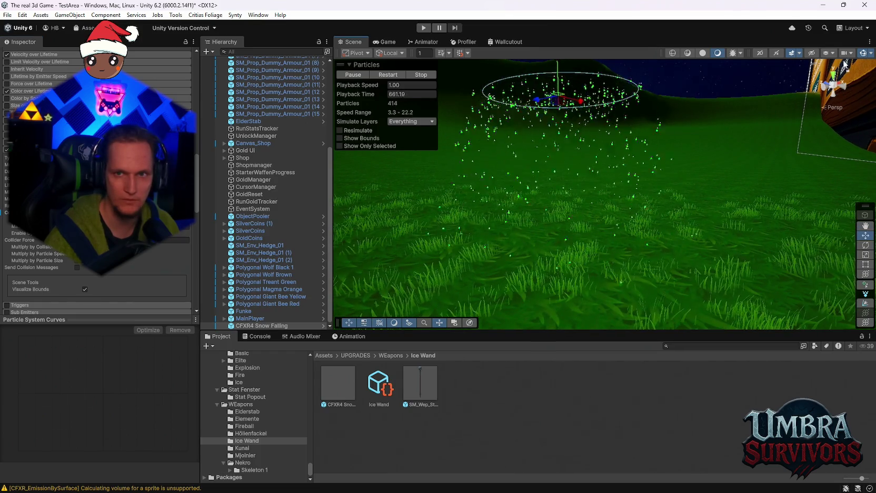
Pan the Scene view and frame the snow emitter with F
{"action": "left_click_drag", "start_coordinate": [746, 136], "coordinate": [609, 192]}
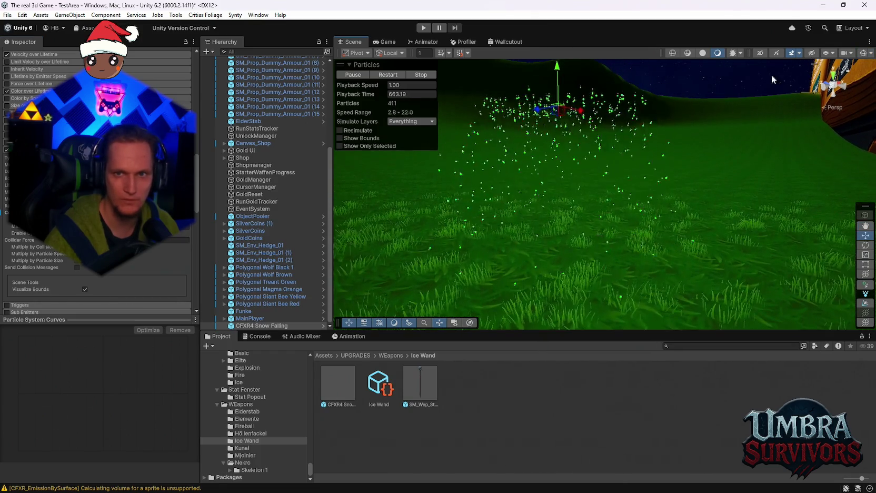
{"action": "key", "text": "w"}
{"action": "scroll", "coordinate": [578, 198], "scroll_direction": "up", "scroll_amount": 3}
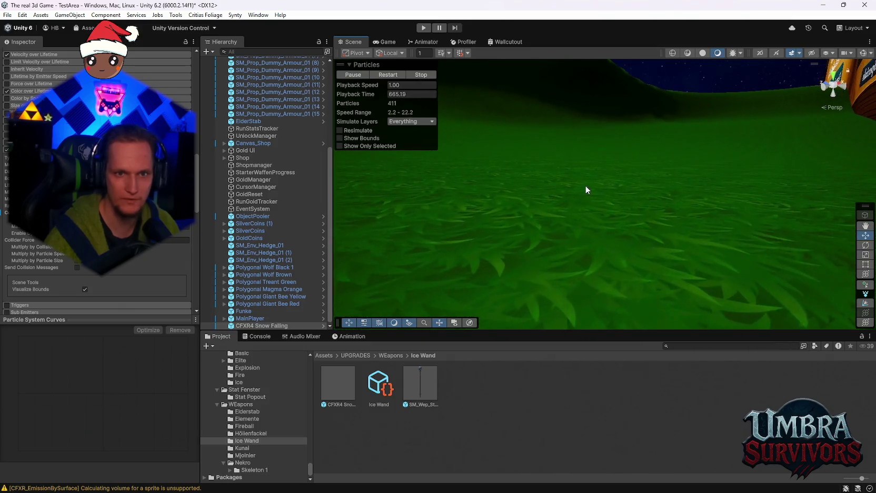
{"action": "scroll", "coordinate": [614, 203], "scroll_direction": "down", "scroll_amount": 3}
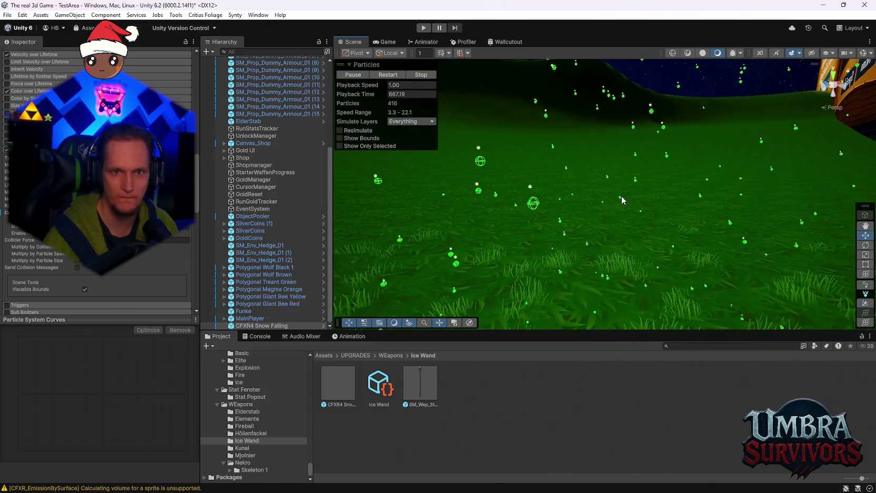
{"action": "key", "text": "f"}
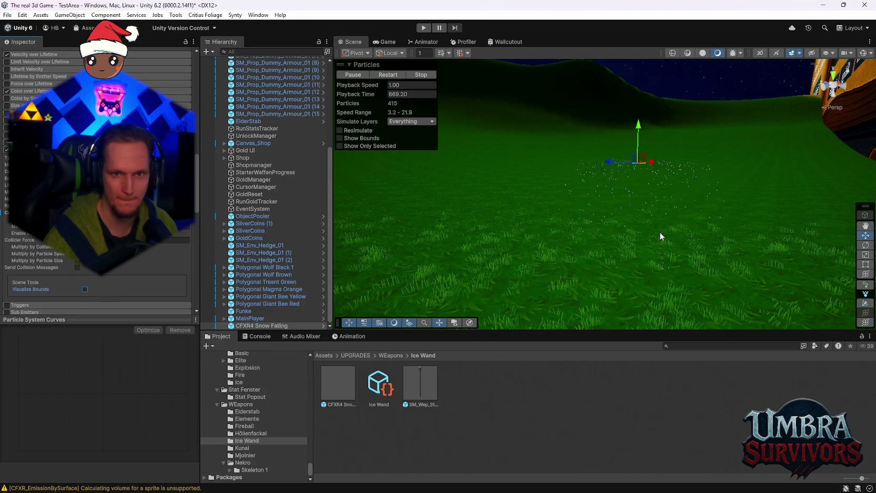
{"action": "scroll", "coordinate": [660, 231], "scroll_direction": "up", "scroll_amount": 5}
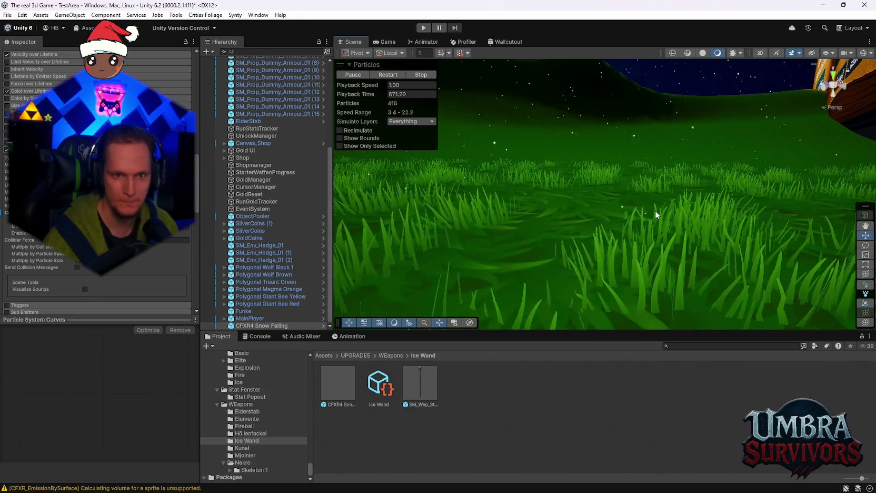
{"action": "scroll", "coordinate": [656, 214], "scroll_direction": "down", "scroll_amount": 2}
{"action": "left_click", "coordinate": [131, 219]}
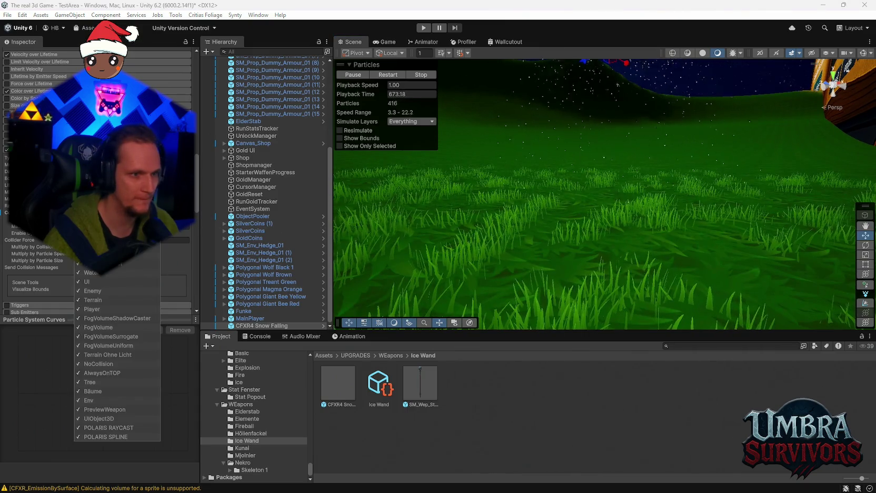
{"action": "key", "text": "Escape"}
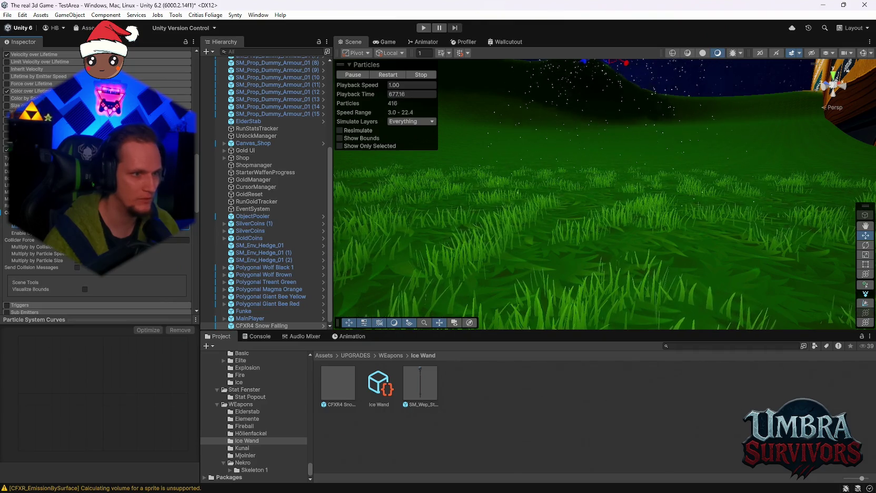
{"action": "scroll", "coordinate": [513, 221], "scroll_direction": "down", "scroll_amount": 4}
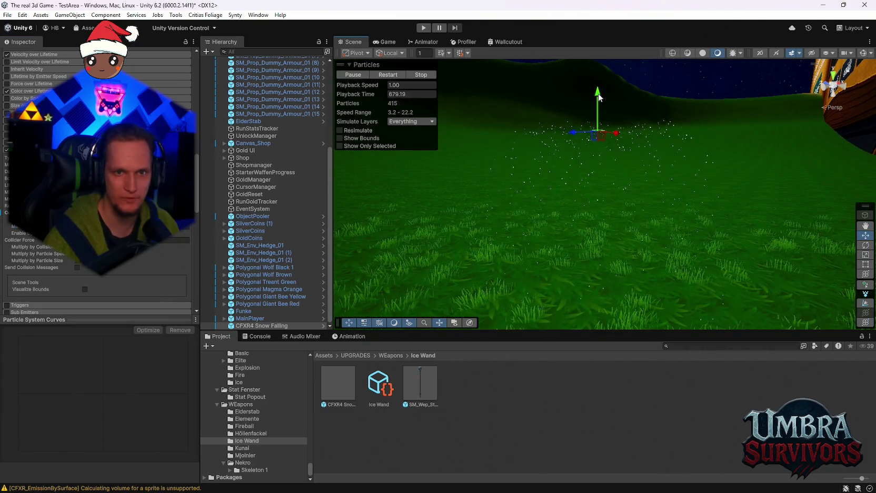
{"action": "scroll", "coordinate": [594, 167], "scroll_direction": "up", "scroll_amount": 5}
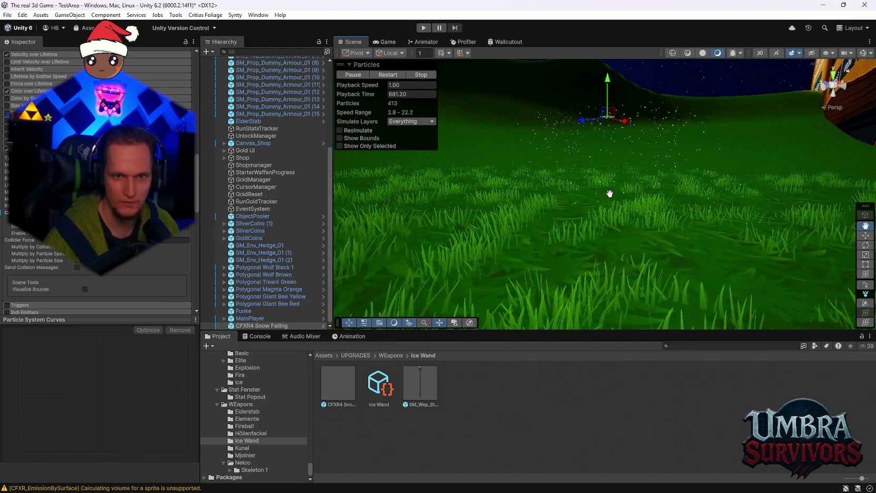
{"action": "mouse_move", "coordinate": [614, 206]}
{"action": "left_mouse_down"}
{"action": "mouse_move", "coordinate": [578, 209]}
{"action": "mouse_move", "coordinate": [638, 255]}
{"action": "mouse_move", "coordinate": [573, 142]}
{"action": "left_mouse_up"}
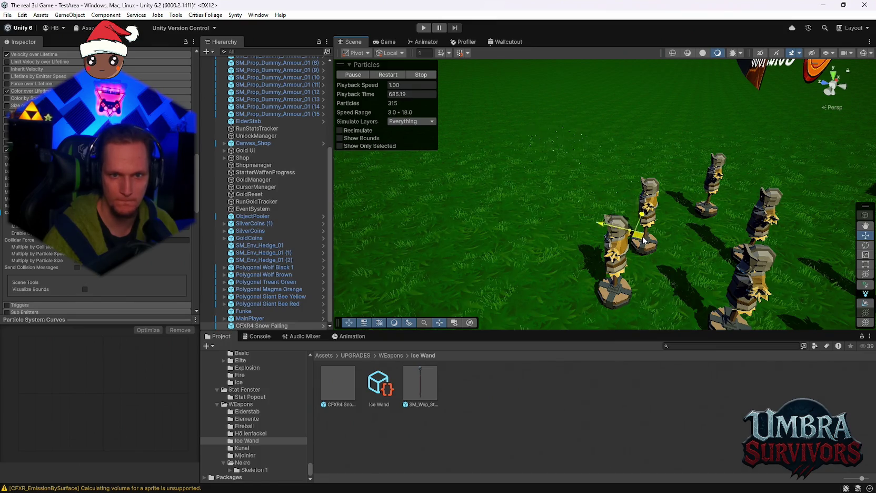
{"action": "mouse_move", "coordinate": [648, 219]}
{"action": "left_mouse_down"}
{"action": "mouse_move", "coordinate": [615, 225]}
{"action": "mouse_move", "coordinate": [626, 196]}
{"action": "mouse_move", "coordinate": [684, 195]}
{"action": "mouse_move", "coordinate": [668, 207]}
{"action": "mouse_move", "coordinate": [691, 228]}
{"action": "mouse_move", "coordinate": [711, 231]}
{"action": "mouse_move", "coordinate": [692, 234]}
{"action": "mouse_move", "coordinate": [692, 226]}
{"action": "left_mouse_up"}
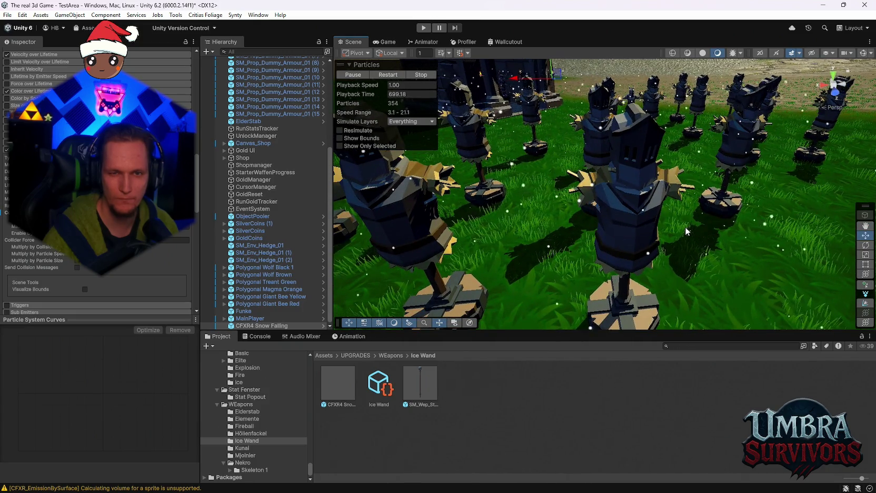
{"action": "left_click", "coordinate": [635, 228]}
{"action": "scroll", "coordinate": [97, 263], "scroll_direction": "up", "scroll_amount": 5}
{"action": "scroll", "coordinate": [560, 178], "scroll_direction": "down", "scroll_amount": 2}
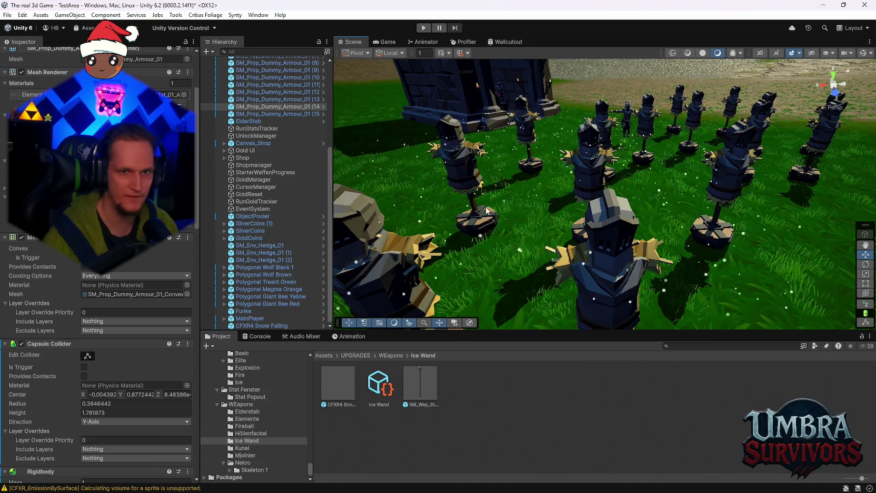
{"action": "key", "text": "f"}
{"action": "left_click", "coordinate": [271, 325]}
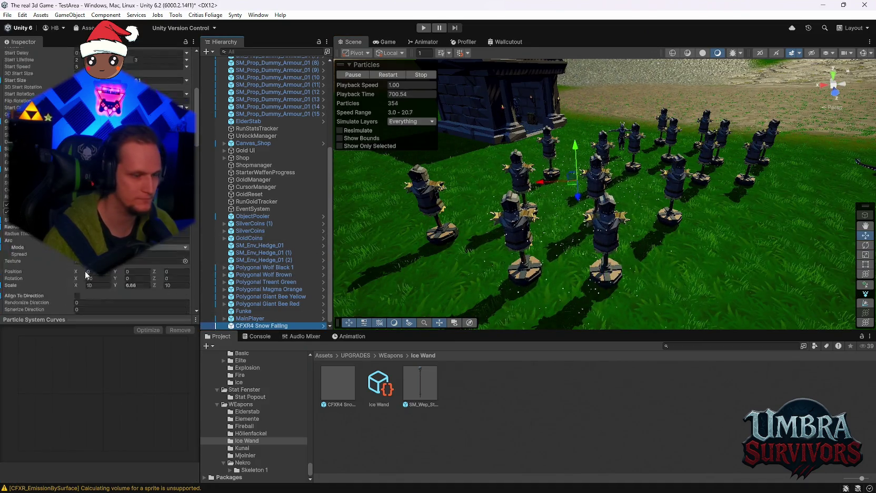
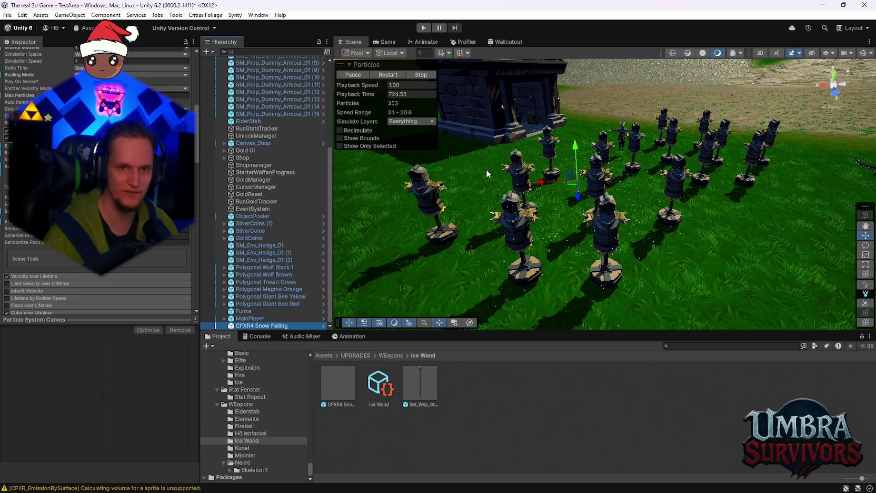
Look over the training dummies in the Scene view and glance at the Discord patches channel
{"action": "scroll", "coordinate": [521, 194], "scroll_direction": "up", "scroll_amount": 3}
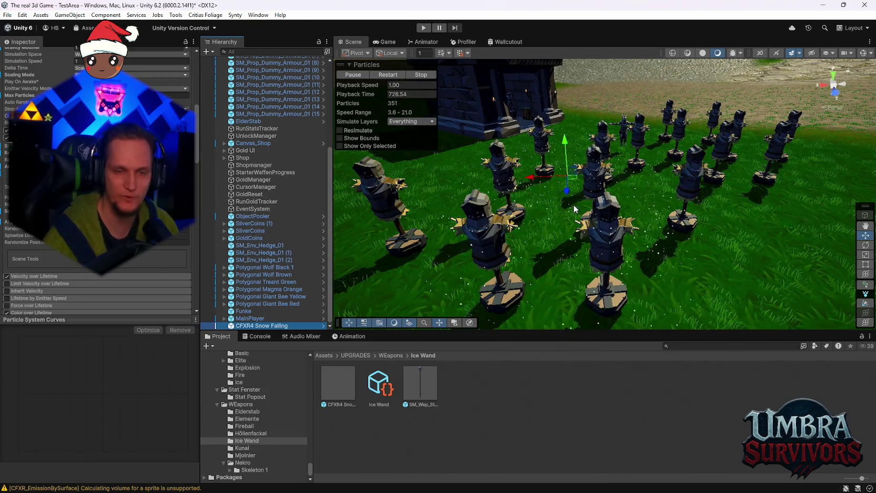
{"action": "scroll", "coordinate": [568, 280], "scroll_direction": "down", "scroll_amount": 3}
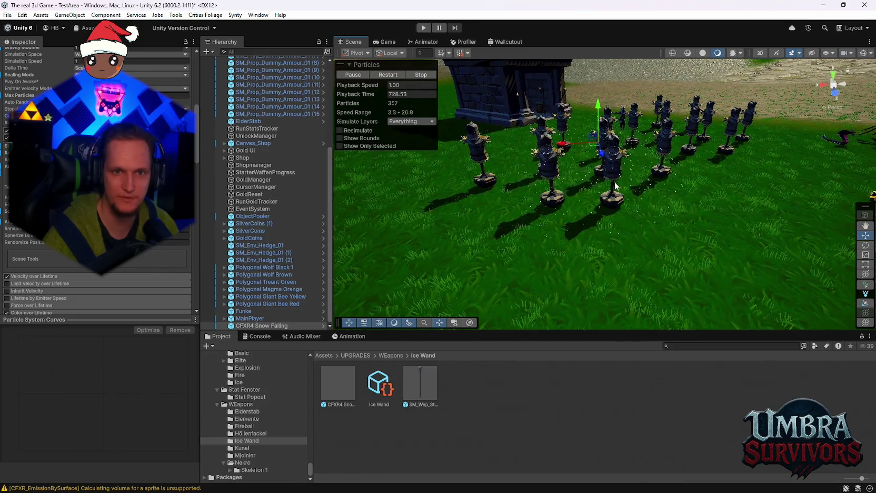
{"action": "mouse_move", "coordinate": [611, 240]}
{"action": "left_mouse_down"}
{"action": "mouse_move", "coordinate": [591, 261]}
{"action": "mouse_move", "coordinate": [648, 228]}
{"action": "left_mouse_up"}
{"action": "mouse_move", "coordinate": [595, 240]}
{"action": "left_mouse_down"}
{"action": "mouse_move", "coordinate": [626, 182]}
{"action": "mouse_move", "coordinate": [500, 198]}
{"action": "left_mouse_up"}
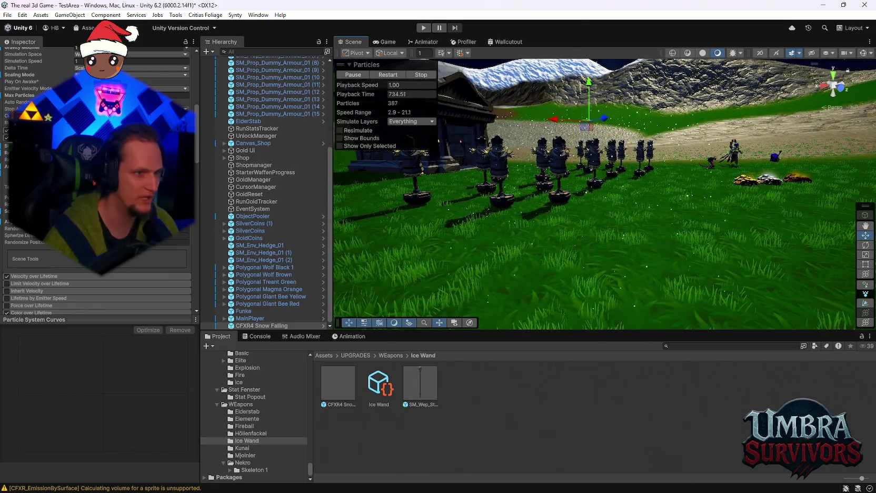
{"action": "scroll", "coordinate": [97, 185], "scroll_direction": "down", "scroll_amount": 10}
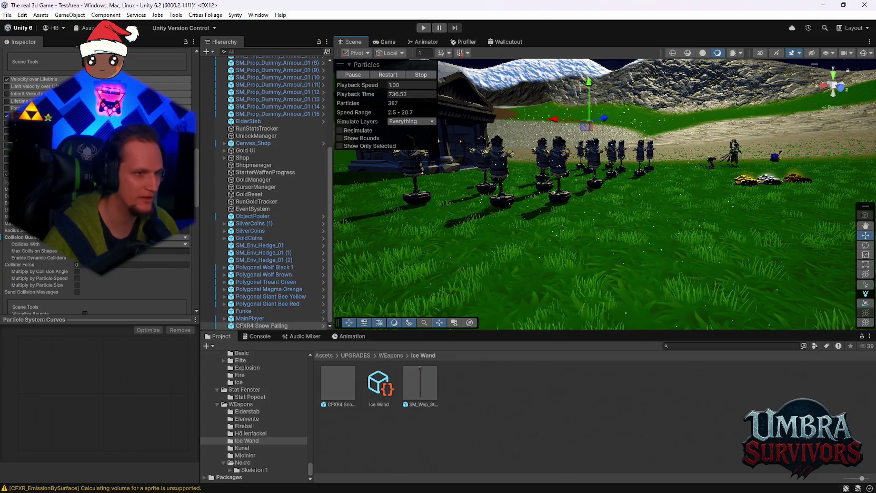
{"action": "scroll", "coordinate": [97, 184], "scroll_direction": "down", "scroll_amount": 3}
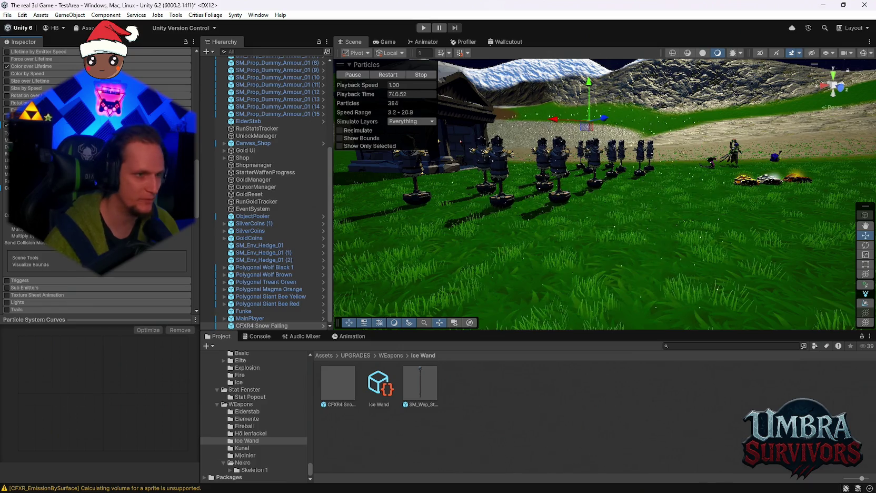
{"action": "scroll", "coordinate": [122, 264], "scroll_direction": "down", "scroll_amount": 2}
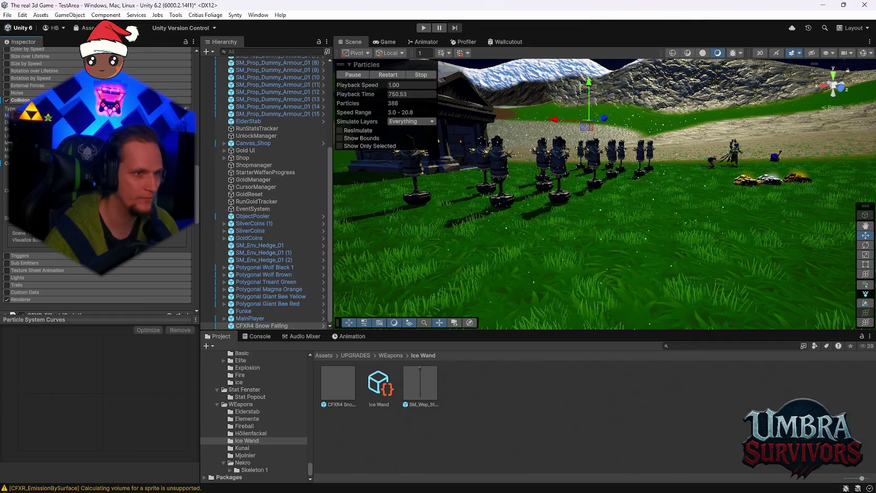
{"action": "scroll", "coordinate": [95, 184], "scroll_direction": "up", "scroll_amount": 10}
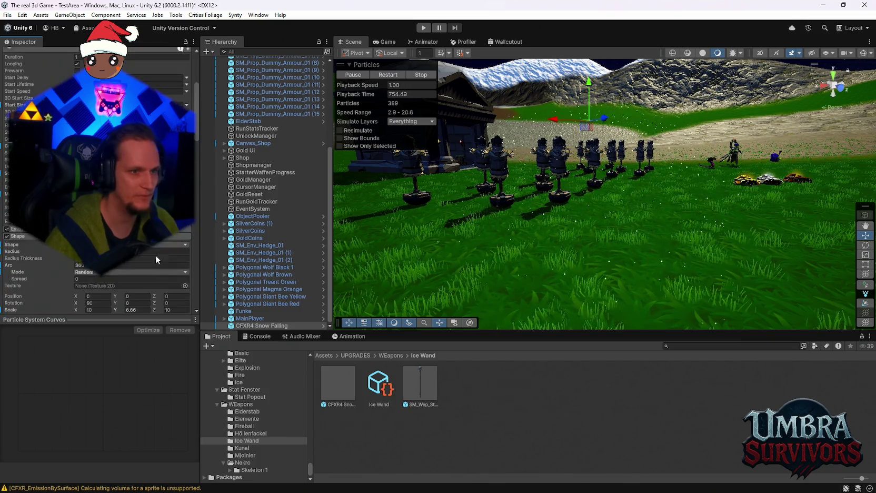
{"action": "scroll", "coordinate": [156, 259], "scroll_direction": "down", "scroll_amount": 5}
{"action": "scroll", "coordinate": [95, 184], "scroll_direction": "up", "scroll_amount": 3}
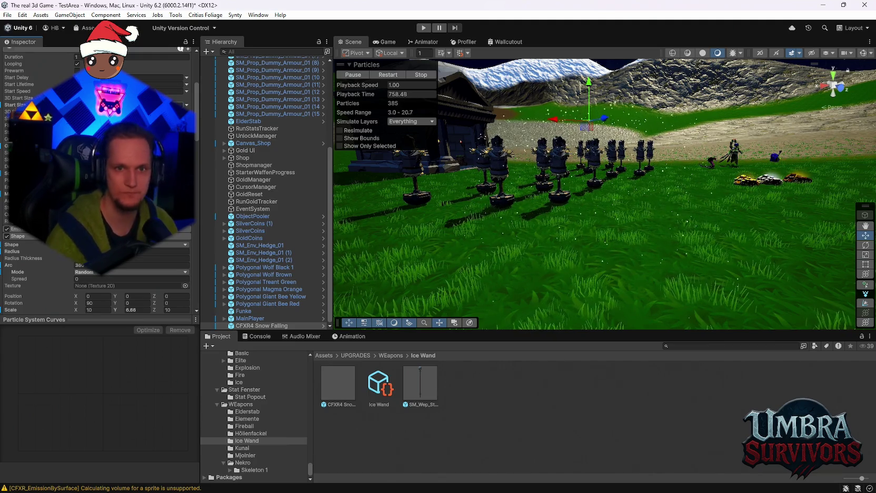
{"action": "left_click_drag", "start_coordinate": [636, 222], "coordinate": [625, 204]}
{"action": "scroll", "coordinate": [604, 206], "scroll_direction": "down", "scroll_amount": 5}
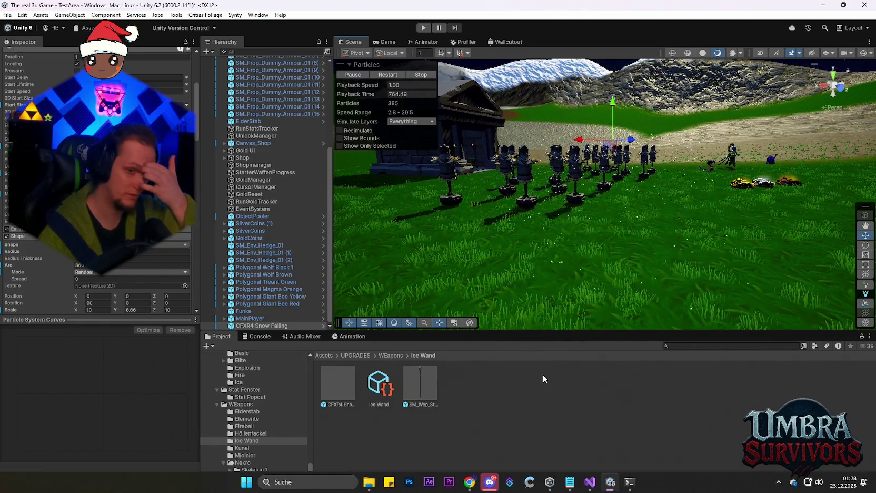
{"action": "left_click", "coordinate": [491, 481]}
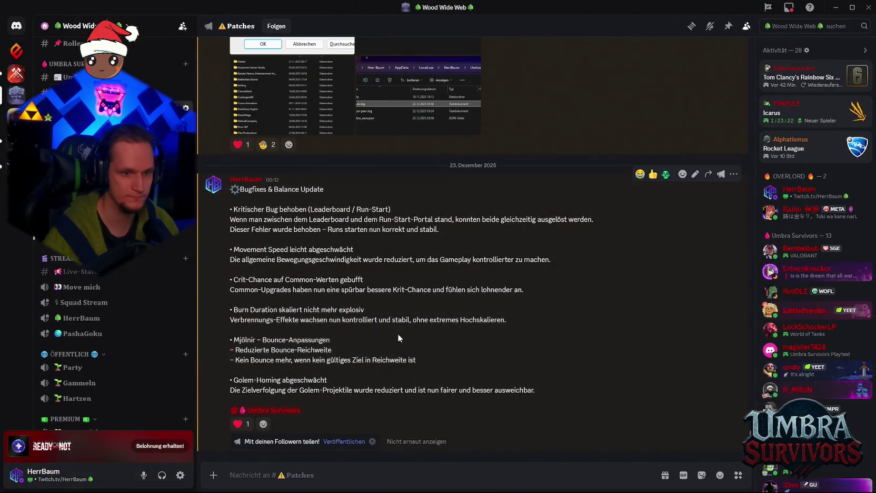
{"action": "left_click", "coordinate": [835, 7]}
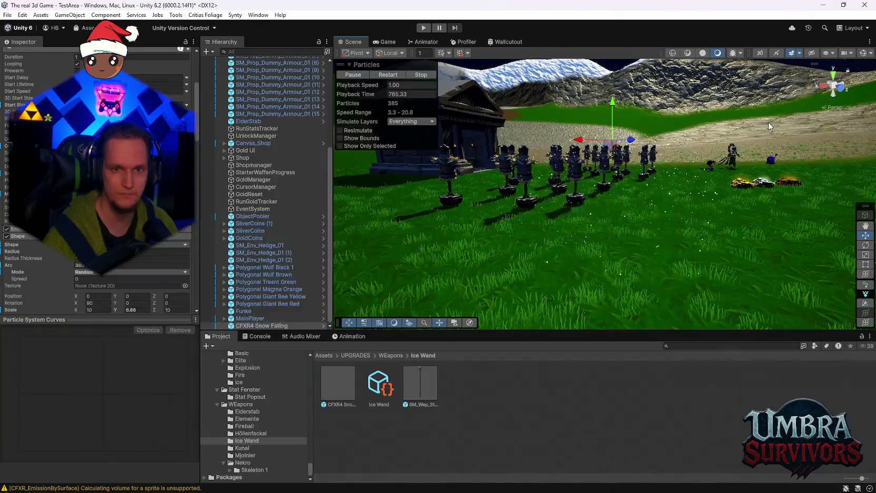
Browse the Project tree to Polygon Arsenal > Prefabs > Interactive > Trails and open FloorTrails
{"action": "scroll", "coordinate": [258, 435], "scroll_direction": "up", "scroll_amount": 10}
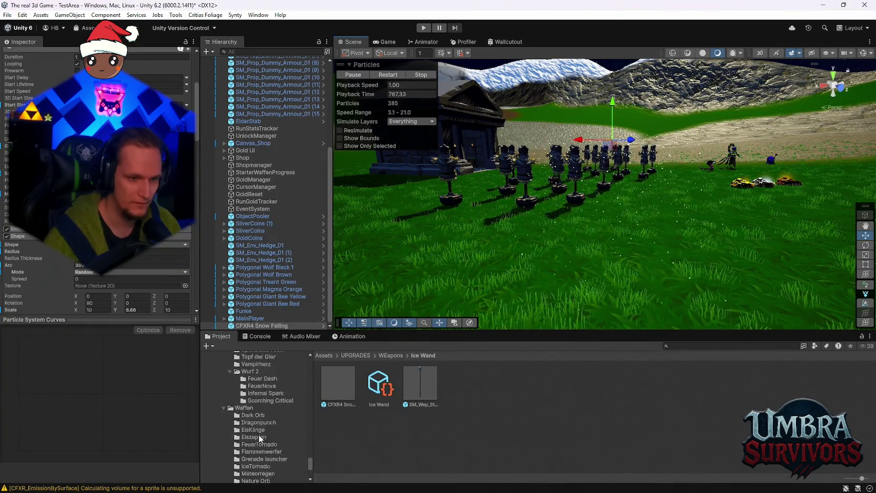
{"action": "scroll", "coordinate": [278, 465], "scroll_direction": "up", "scroll_amount": 10}
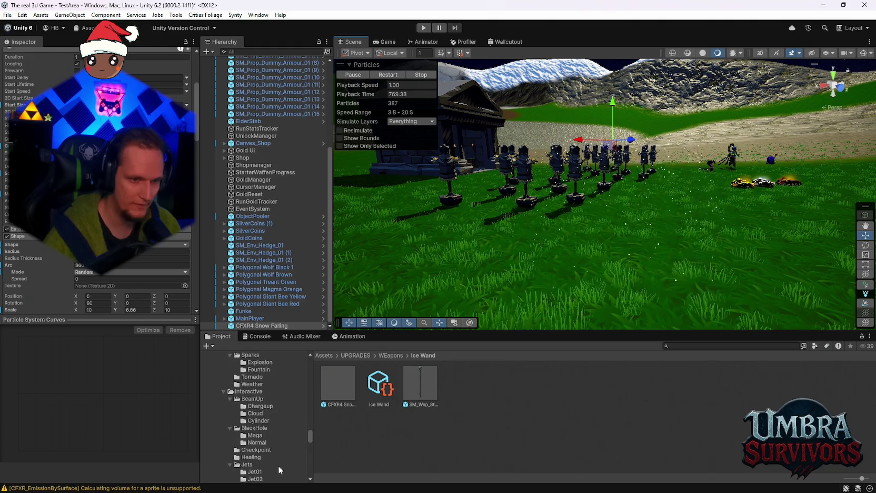
{"action": "scroll", "coordinate": [275, 459], "scroll_direction": "up", "scroll_amount": 5}
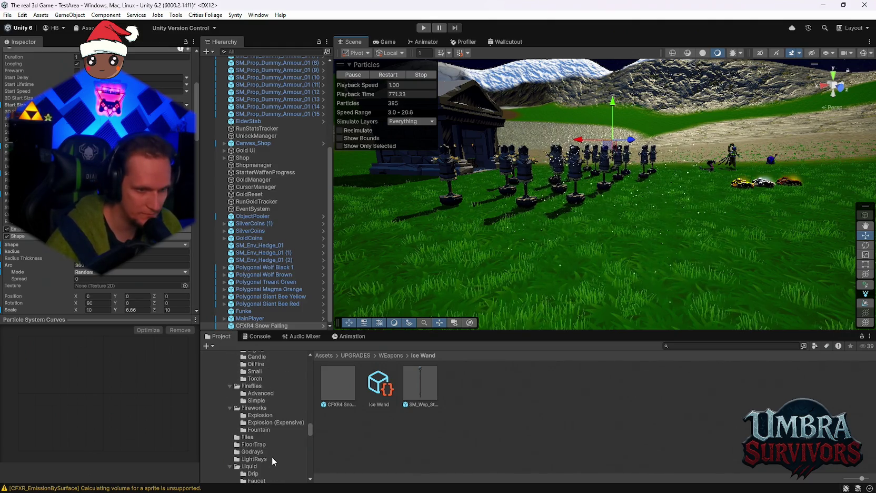
{"action": "scroll", "coordinate": [271, 455], "scroll_direction": "down", "scroll_amount": 10}
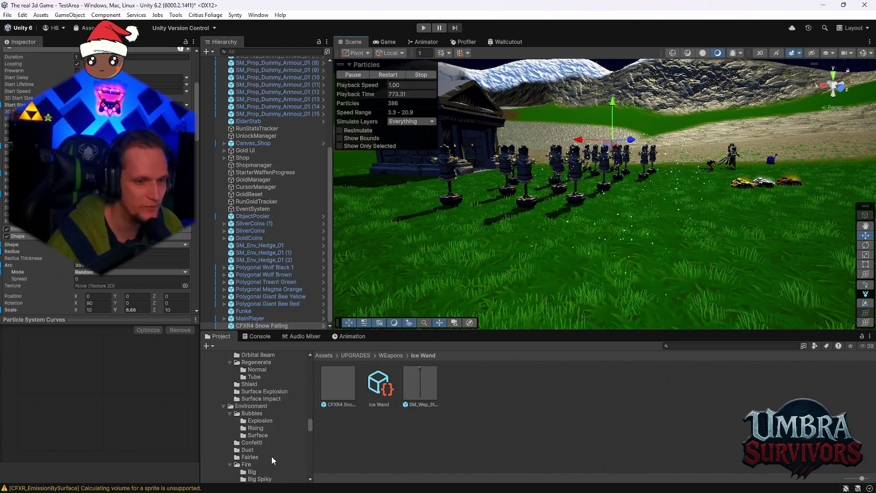
{"action": "scroll", "coordinate": [272, 455], "scroll_direction": "down", "scroll_amount": 10}
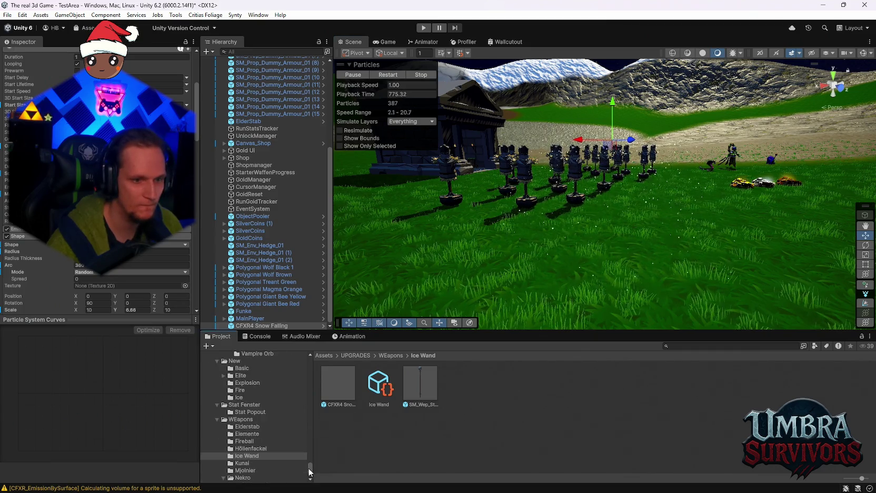
{"action": "scroll", "coordinate": [291, 454], "scroll_direction": "up", "scroll_amount": 10}
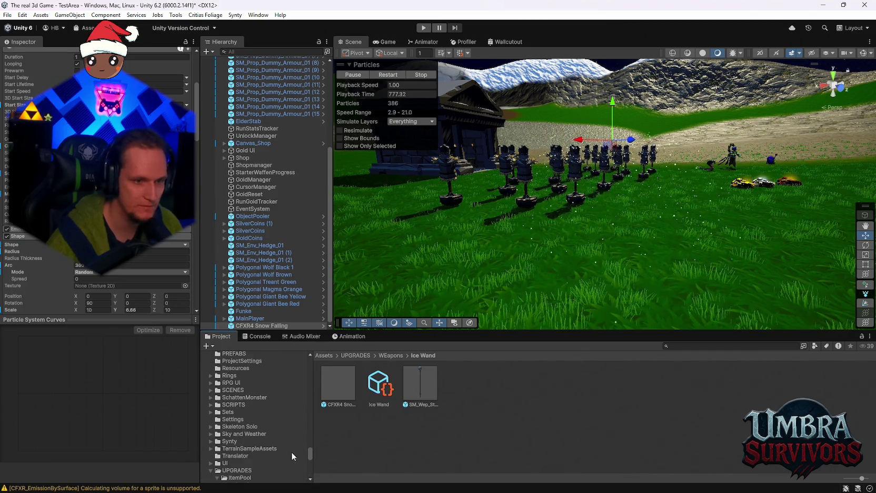
{"action": "scroll", "coordinate": [279, 467], "scroll_direction": "down", "scroll_amount": 10}
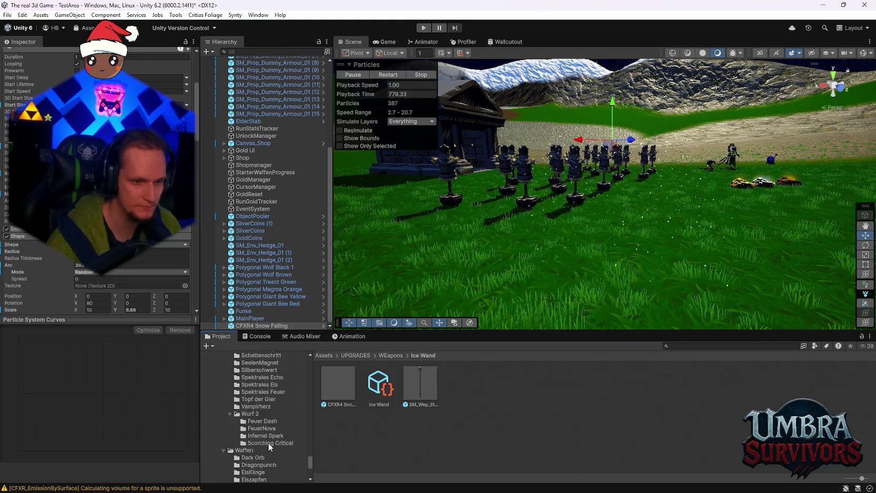
{"action": "scroll", "coordinate": [272, 452], "scroll_direction": "up", "scroll_amount": 10}
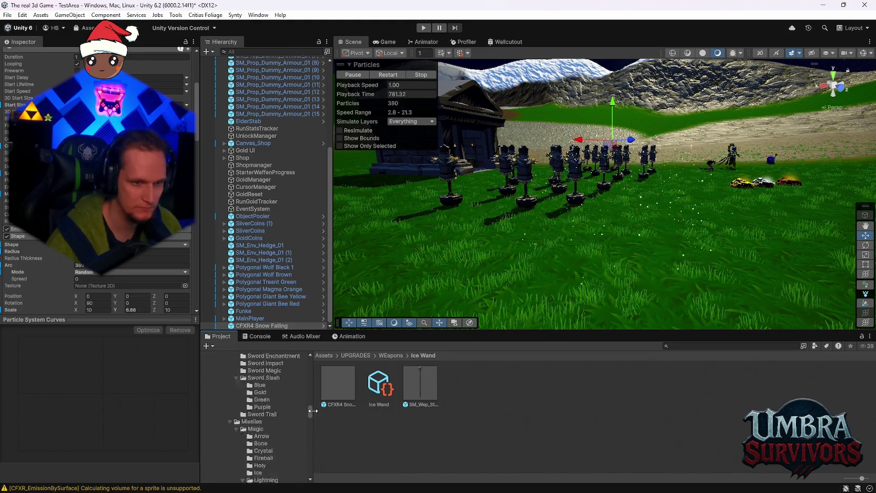
{"action": "scroll", "coordinate": [282, 429], "scroll_direction": "down", "scroll_amount": 5}
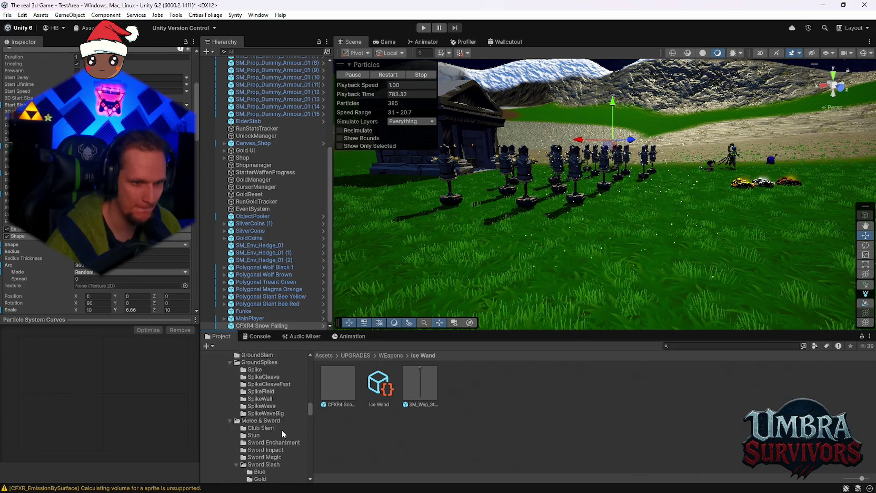
{"action": "scroll", "coordinate": [282, 429], "scroll_direction": "down", "scroll_amount": 3}
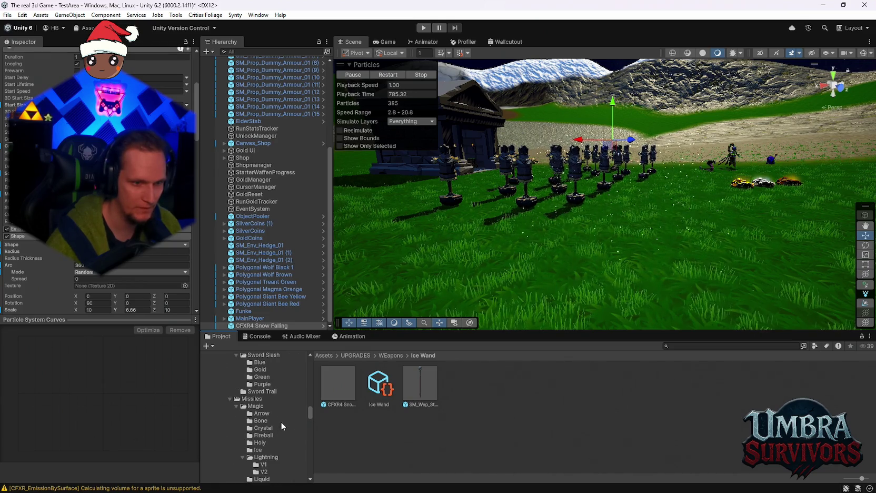
{"action": "scroll", "coordinate": [272, 407], "scroll_direction": "down", "scroll_amount": 6}
{"action": "scroll", "coordinate": [280, 415], "scroll_direction": "down", "scroll_amount": 6}
{"action": "scroll", "coordinate": [278, 399], "scroll_direction": "down", "scroll_amount": 3}
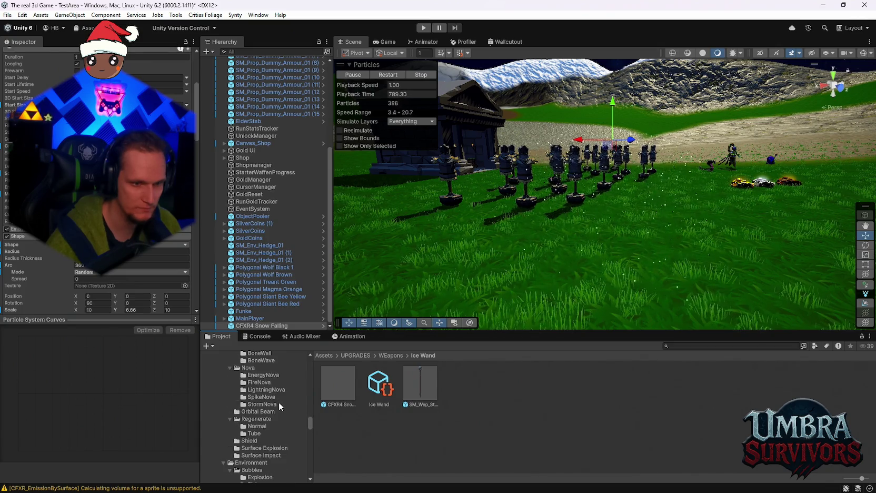
{"action": "scroll", "coordinate": [278, 414], "scroll_direction": "down", "scroll_amount": 5}
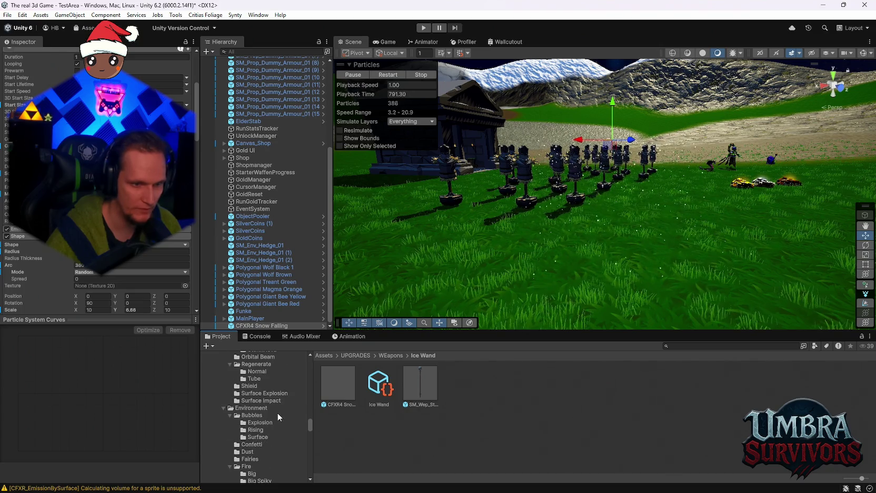
{"action": "scroll", "coordinate": [278, 417], "scroll_direction": "down", "scroll_amount": 10}
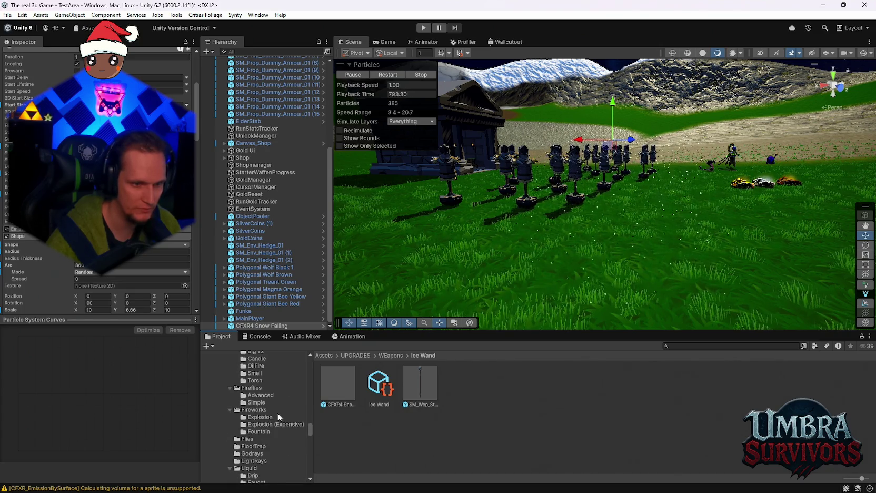
{"action": "scroll", "coordinate": [277, 413], "scroll_direction": "down", "scroll_amount": 5}
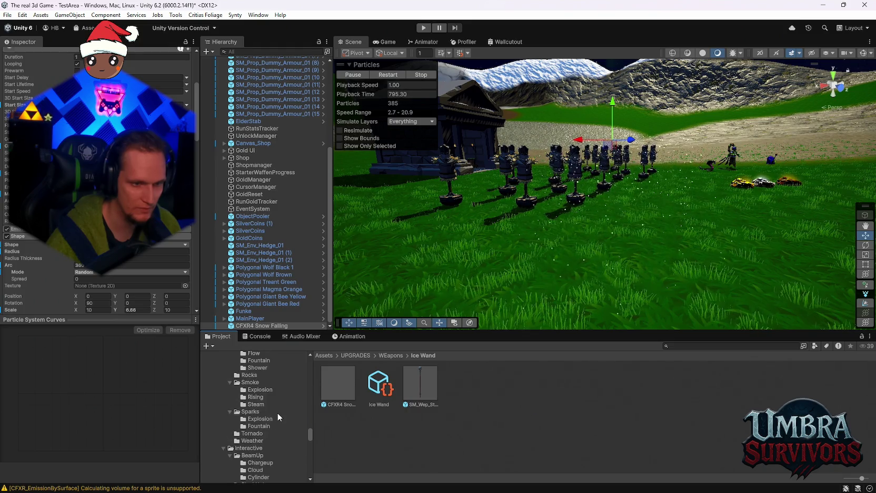
{"action": "scroll", "coordinate": [277, 413], "scroll_direction": "down", "scroll_amount": 10}
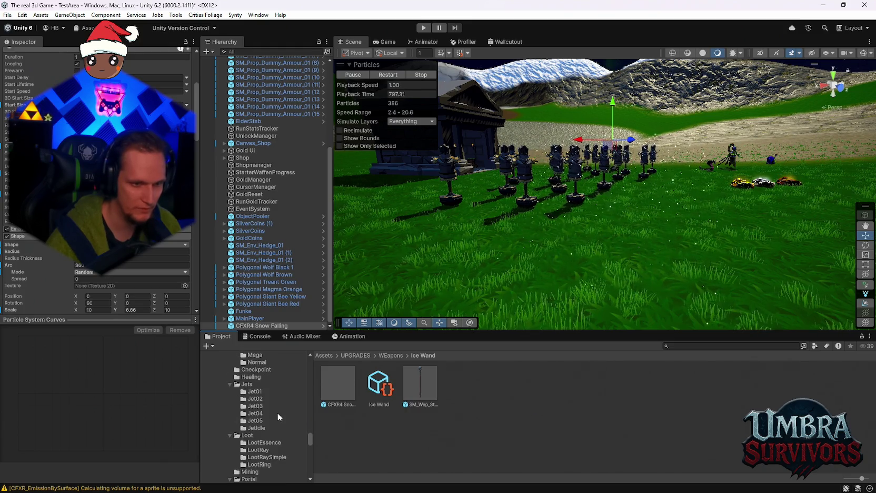
{"action": "scroll", "coordinate": [277, 413], "scroll_direction": "down", "scroll_amount": 10}
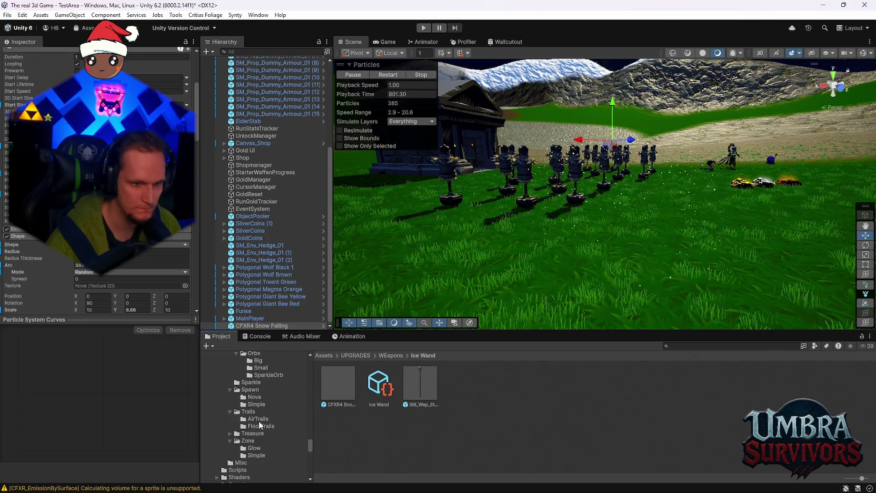
{"action": "left_click", "coordinate": [260, 426]}
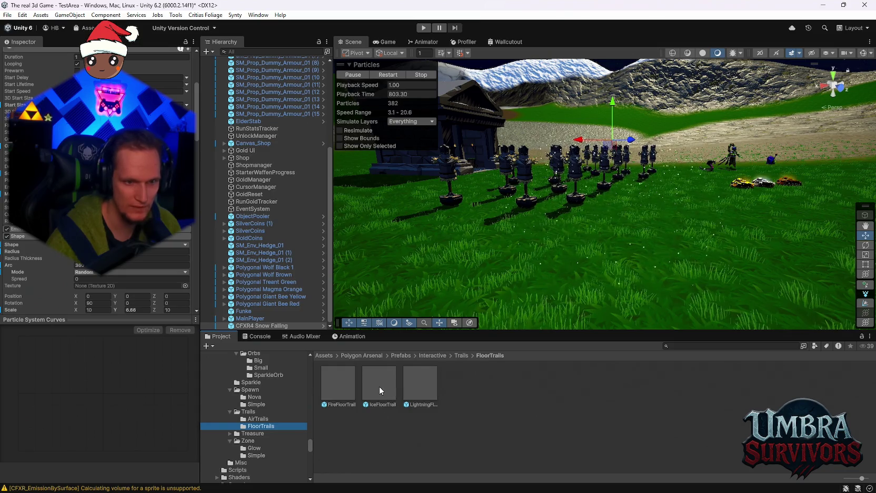
Place the IceFloorTrail effect into the scene and select it in the Hierarchy
{"action": "mouse_move", "coordinate": [639, 295]}
{"action": "left_mouse_down"}
{"action": "mouse_move", "coordinate": [614, 315]}
{"action": "mouse_move", "coordinate": [600, 287]}
{"action": "mouse_move", "coordinate": [614, 301]}
{"action": "left_mouse_up"}
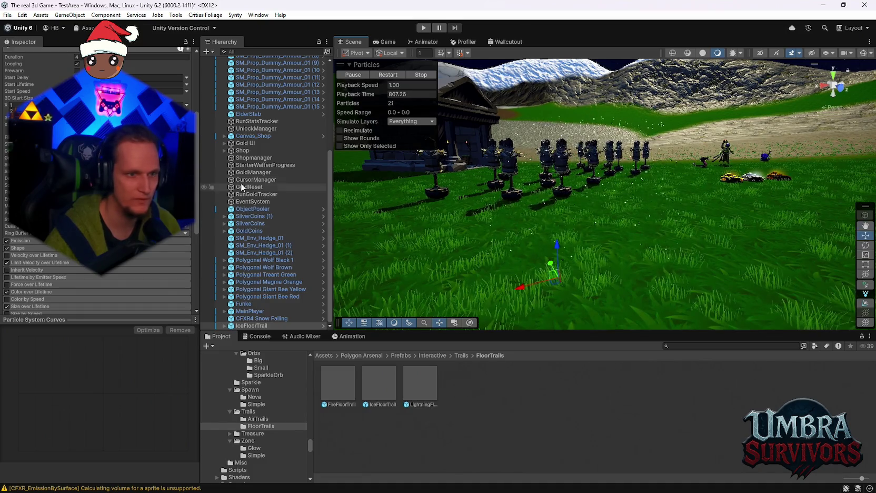
{"action": "left_click", "coordinate": [251, 319]}
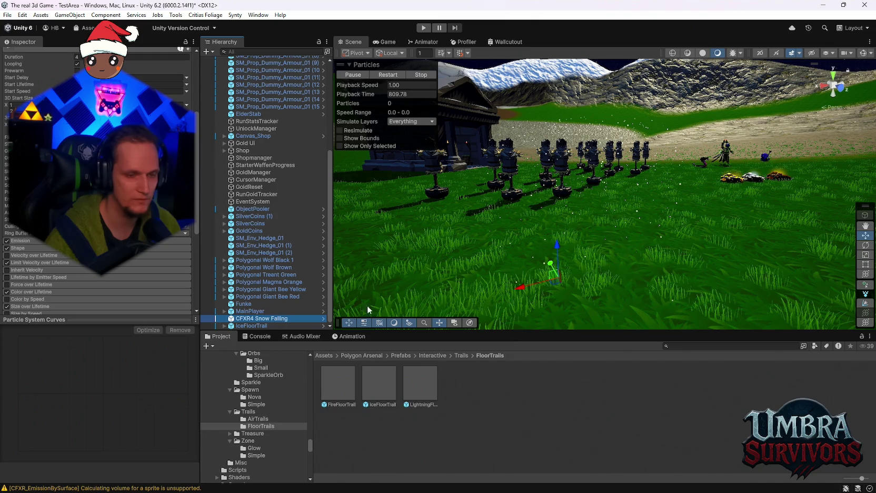
{"action": "key", "text": "Down"}
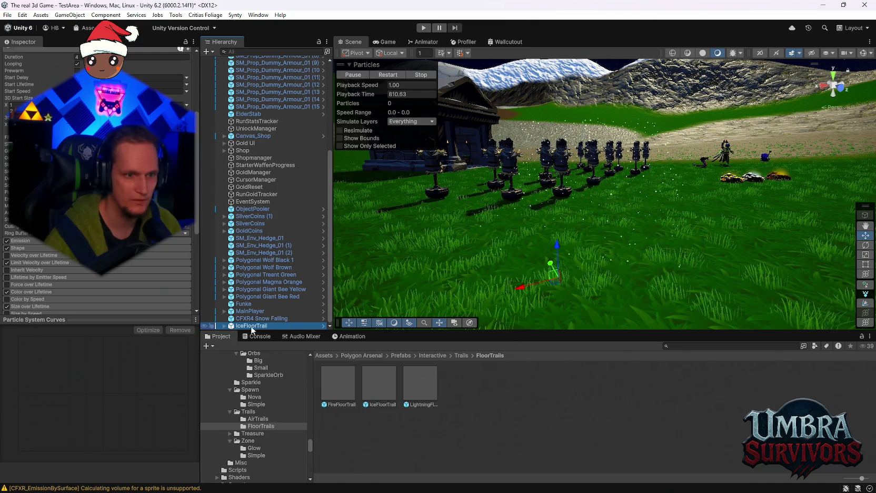
{"action": "left_click", "coordinate": [246, 319]}
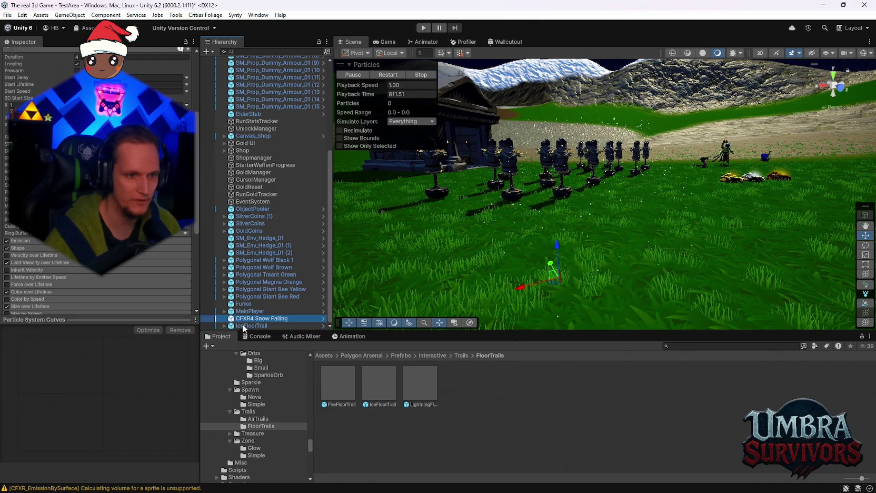
{"action": "left_click", "coordinate": [282, 325]}
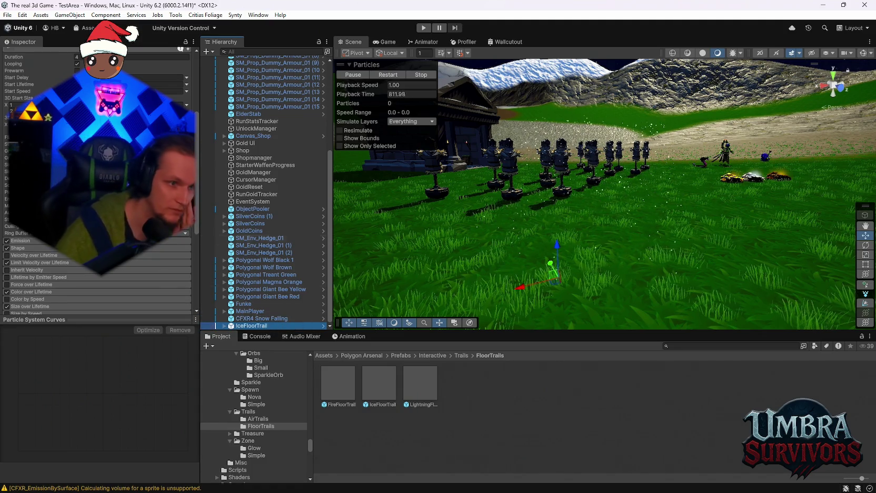
Move IceFloorTrail farther back and expand it to show its Glow and Sparks children
{"action": "left_click_drag", "start_coordinate": [558, 260], "coordinate": [557, 228]}
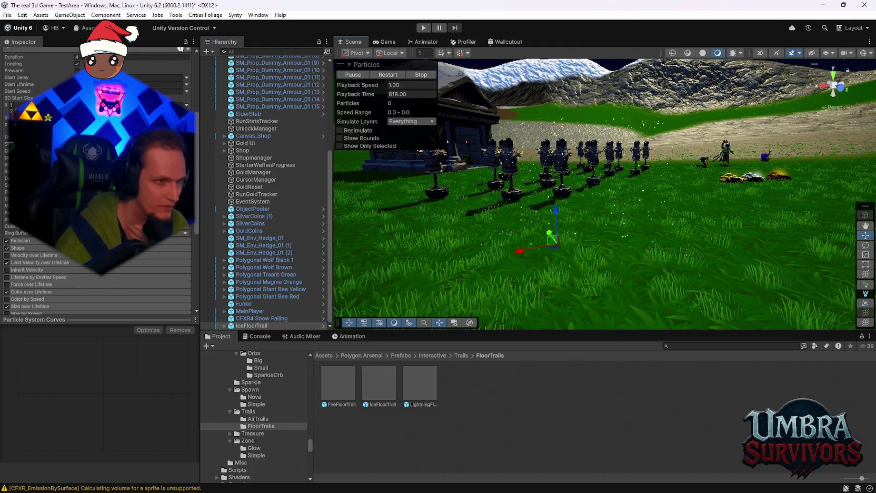
{"action": "scroll", "coordinate": [97, 211], "scroll_direction": "down", "scroll_amount": 5}
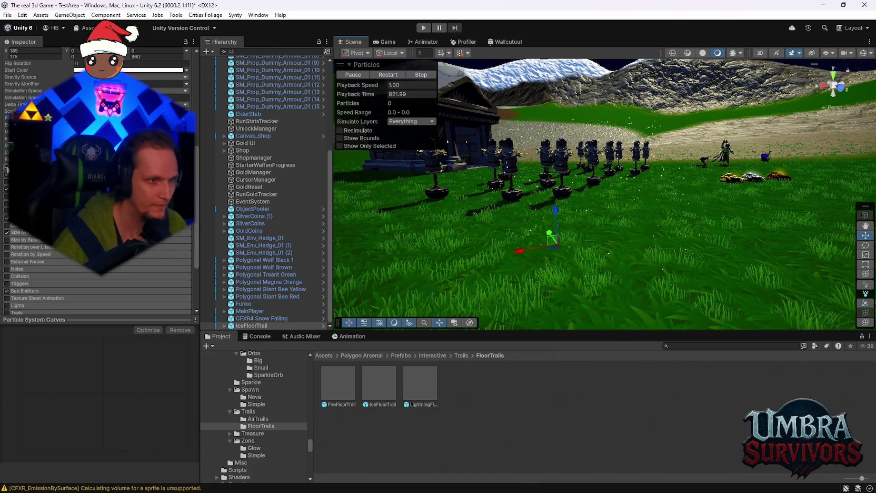
{"action": "scroll", "coordinate": [6, 170], "scroll_direction": "up", "scroll_amount": 4}
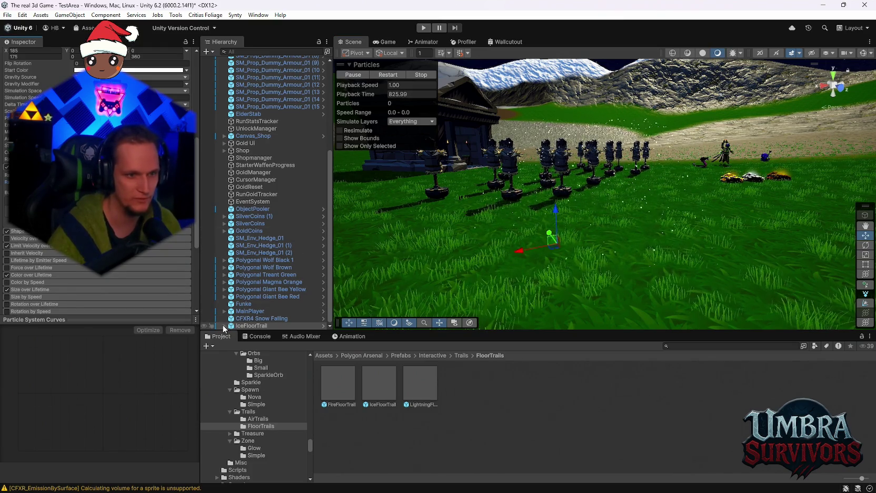
{"action": "left_click", "coordinate": [224, 327]}
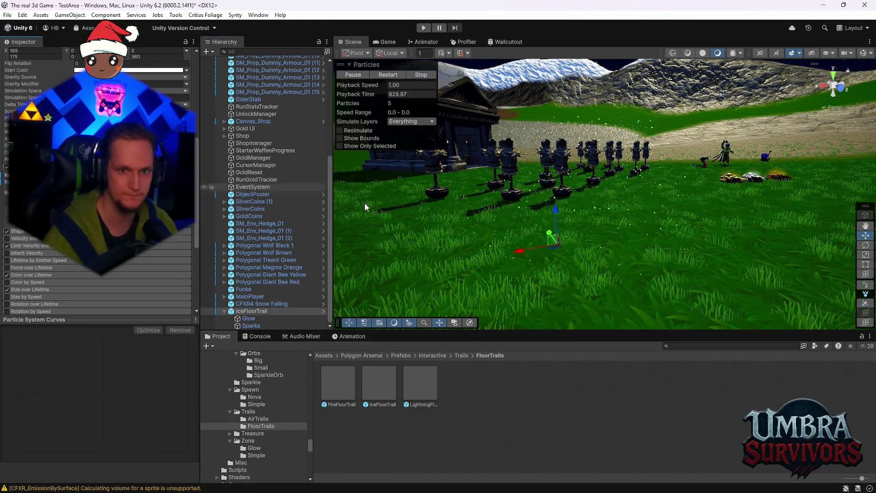
Pan and zoom the Scene view in on the IceFloorTrail crystals on the grass
{"action": "scroll", "coordinate": [98, 184], "scroll_direction": "up", "scroll_amount": 8}
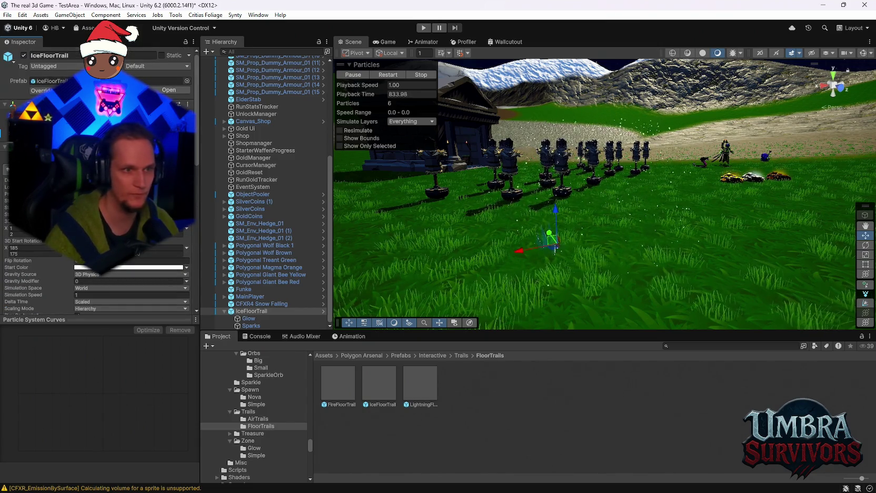
{"action": "left_click_drag", "start_coordinate": [492, 225], "coordinate": [592, 240]}
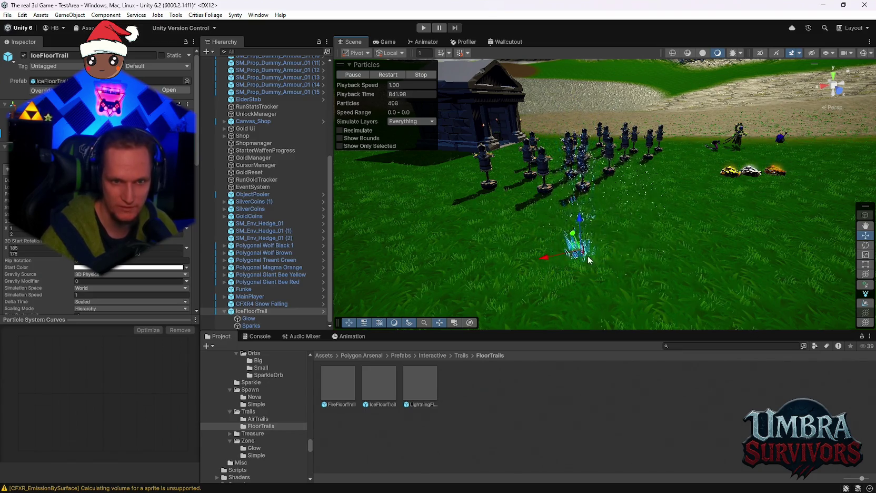
{"action": "scroll", "coordinate": [595, 255], "scroll_direction": "up", "scroll_amount": 4}
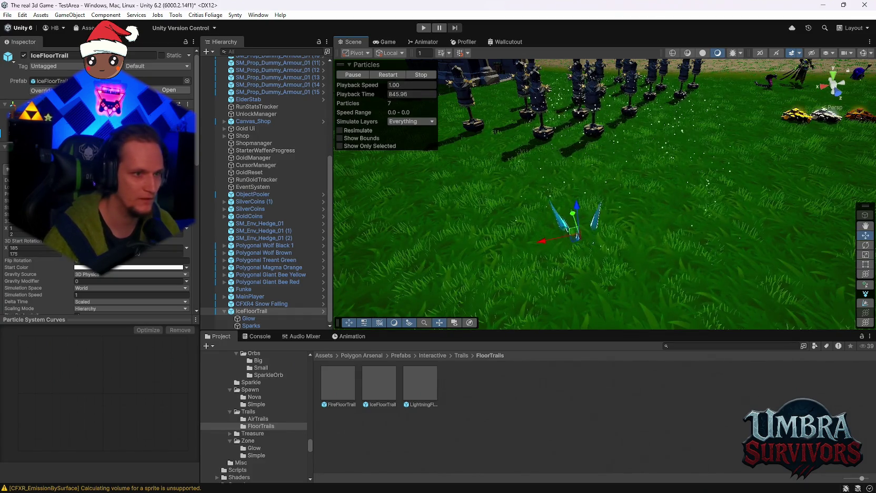
Review the particle settings of the Glow and Sparks child effects
{"action": "left_click", "coordinate": [246, 318]}
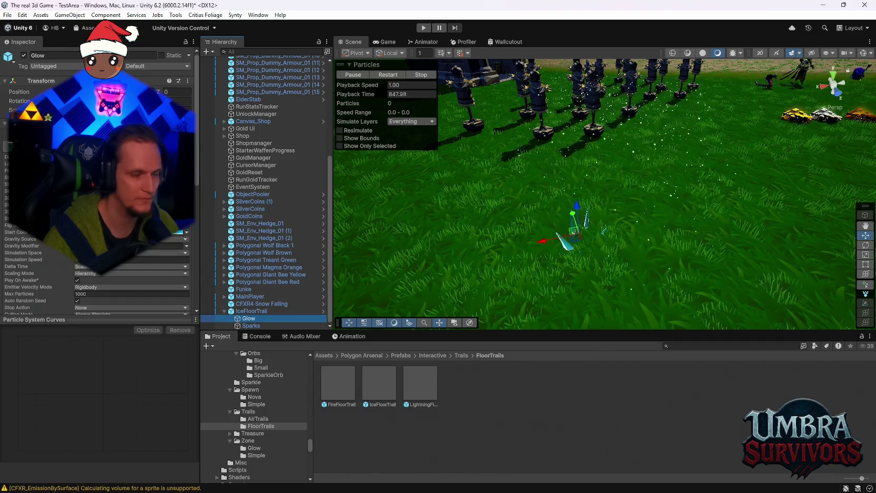
{"action": "scroll", "coordinate": [32, 236], "scroll_direction": "down", "scroll_amount": 5}
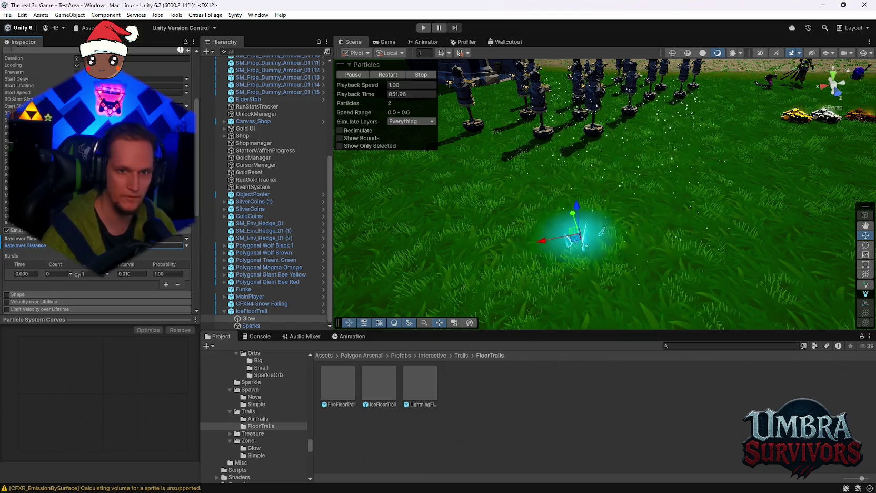
{"action": "left_click", "coordinate": [252, 325]}
{"action": "scroll", "coordinate": [158, 254], "scroll_direction": "up", "scroll_amount": 5}
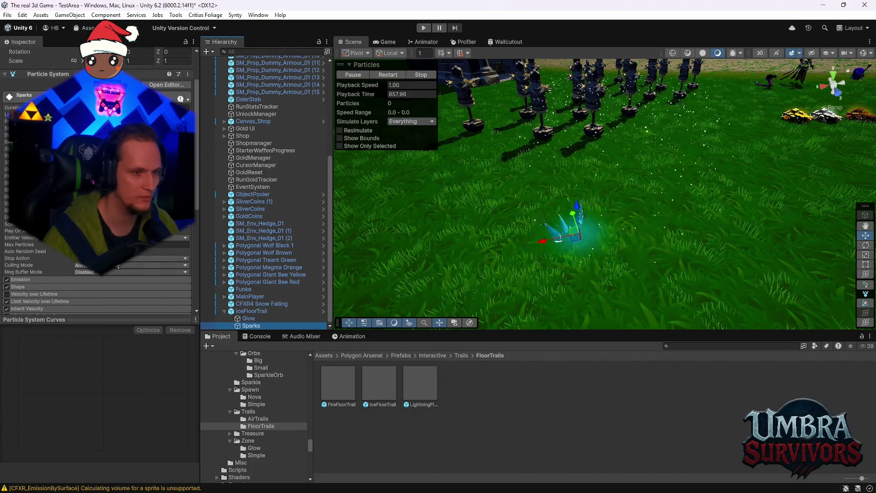
{"action": "scroll", "coordinate": [97, 211], "scroll_direction": "down", "scroll_amount": 3}
{"action": "scroll", "coordinate": [97, 253], "scroll_direction": "up", "scroll_amount": 2}
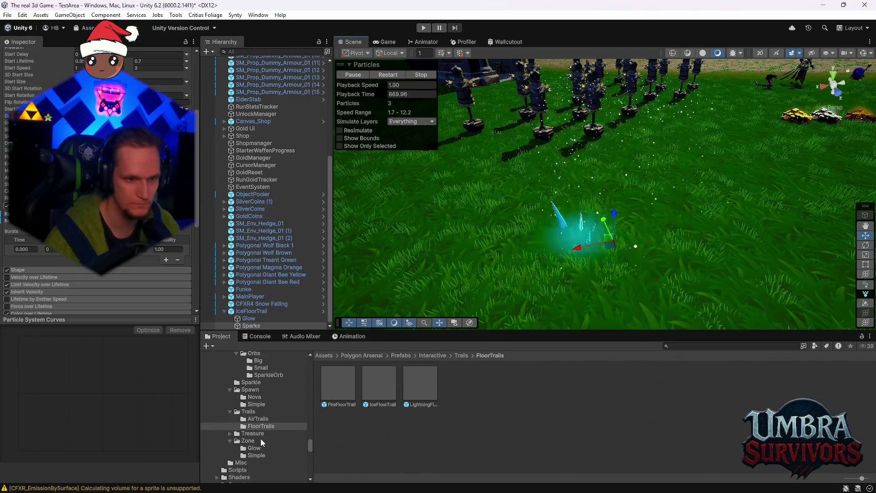
{"action": "scroll", "coordinate": [261, 437], "scroll_direction": "down", "scroll_amount": 10}
{"action": "scroll", "coordinate": [267, 444], "scroll_direction": "down", "scroll_amount": 5}
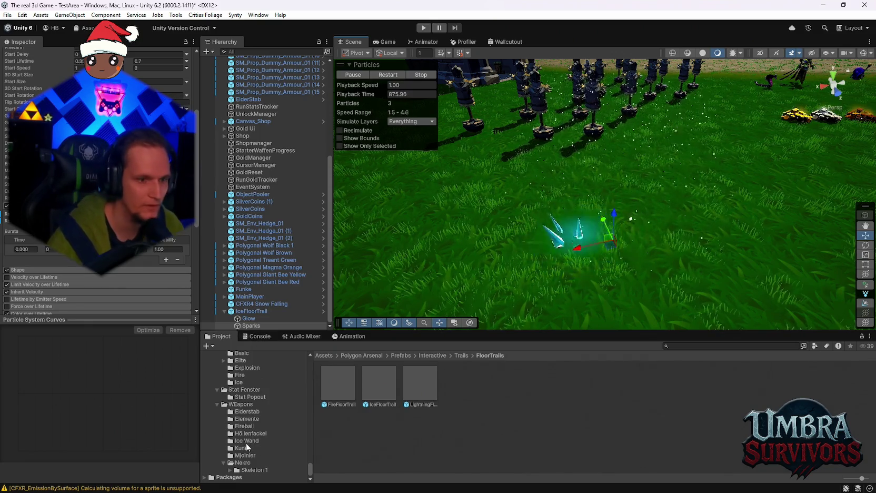
Save IceFloorTrail as an Original Prefab in the Ice Wand folder and open CFXR4 Snow Falling
{"action": "mouse_move", "coordinate": [244, 441]}
{"action": "left_mouse_down"}
{"action": "mouse_move", "coordinate": [280, 363]}
{"action": "mouse_move", "coordinate": [240, 310]}
{"action": "mouse_move", "coordinate": [484, 409]}
{"action": "left_mouse_up"}
{"action": "left_click", "coordinate": [420, 269]}
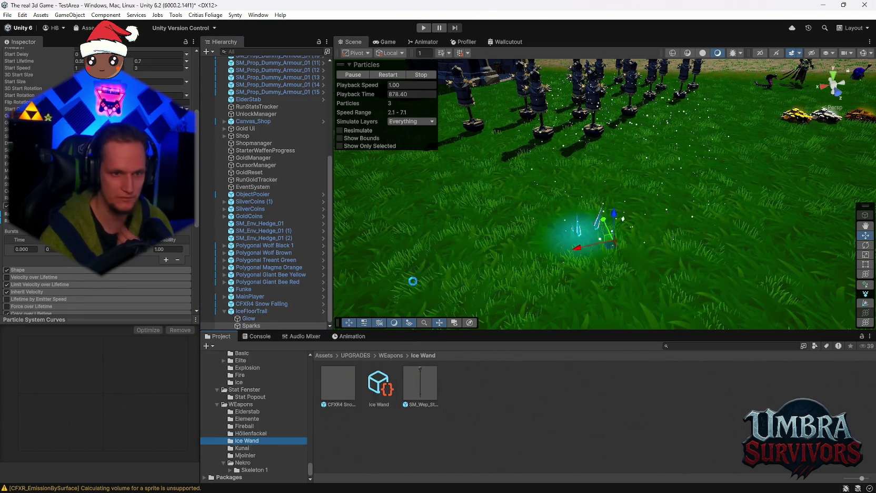
{"action": "double_click", "coordinate": [328, 392]}
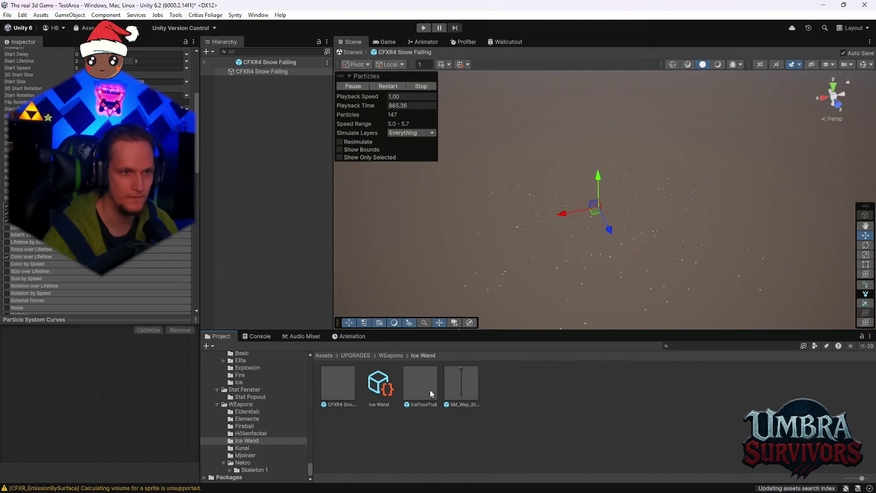
Nest IceFloorTrail under CFXR4 Snow Falling, adjust the emitter's position, and save the prefab
{"action": "left_click_drag", "start_coordinate": [244, 76], "coordinate": [244, 74]}
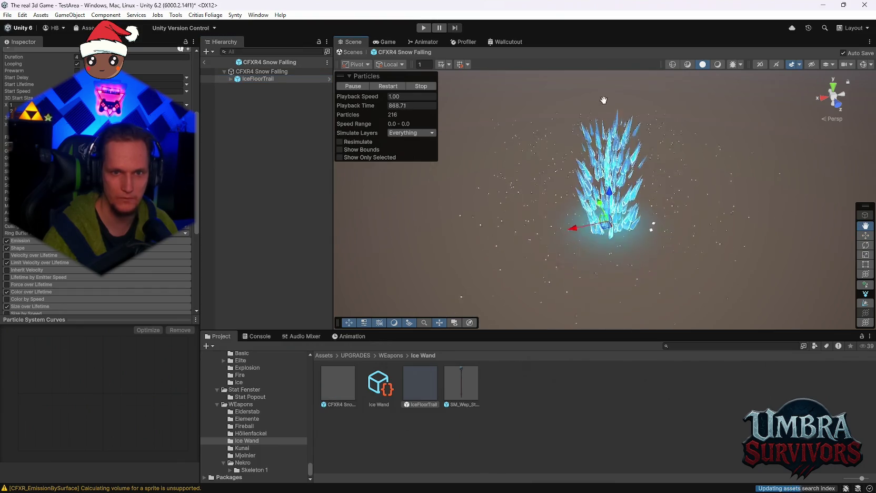
{"action": "mouse_move", "coordinate": [348, 153]}
{"action": "left_mouse_down"}
{"action": "mouse_move", "coordinate": [518, 134]}
{"action": "mouse_move", "coordinate": [590, 179]}
{"action": "left_mouse_up"}
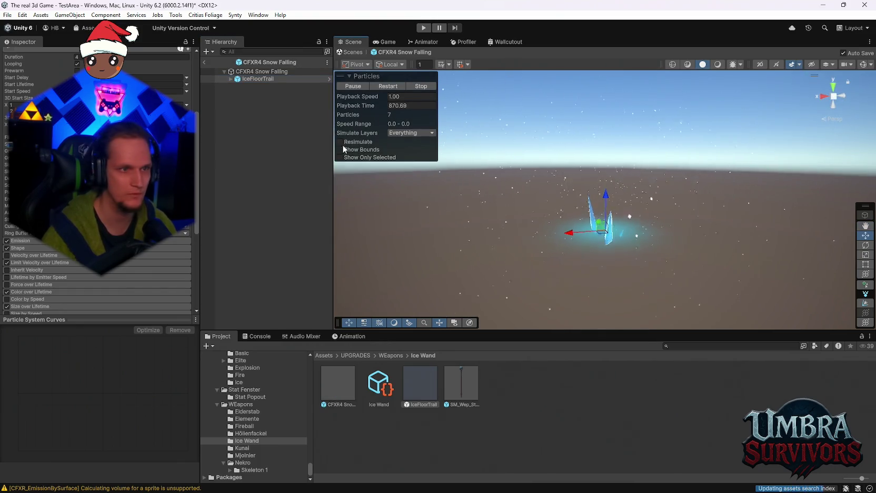
{"action": "scroll", "coordinate": [157, 145], "scroll_direction": "up", "scroll_amount": 5}
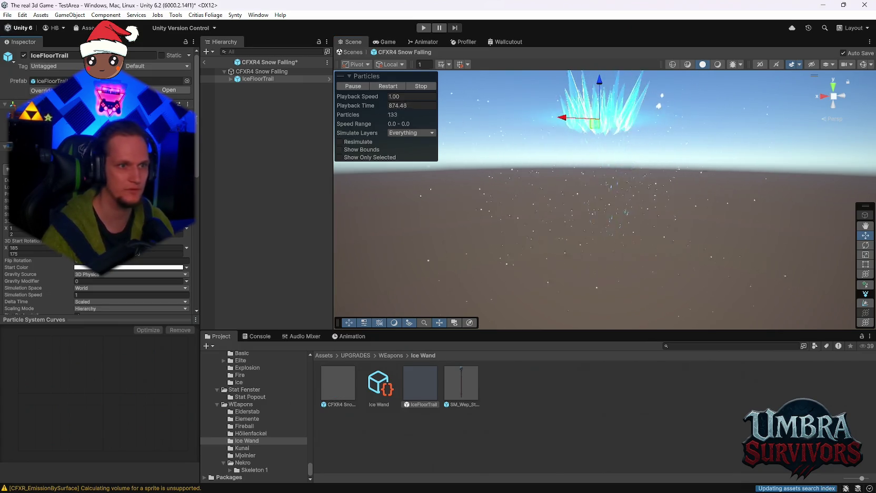
{"action": "left_click", "coordinate": [262, 71]}
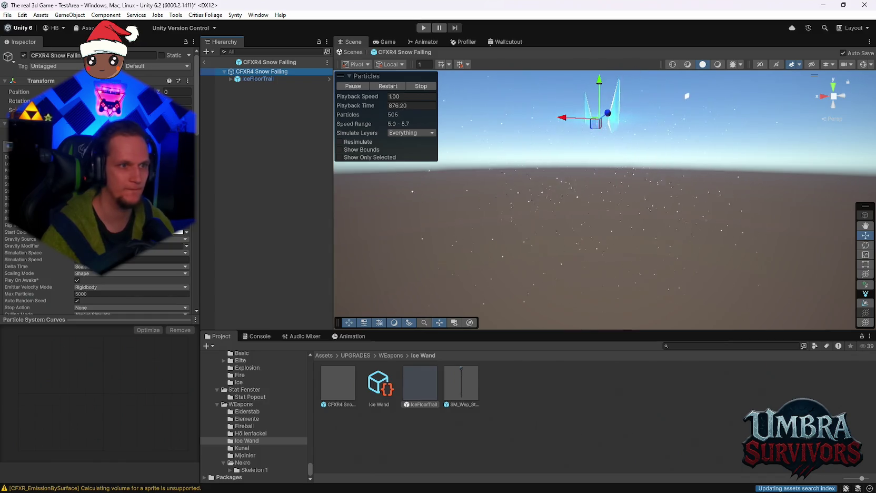
{"action": "left_click_drag", "start_coordinate": [158, 92], "coordinate": [165, 93]}
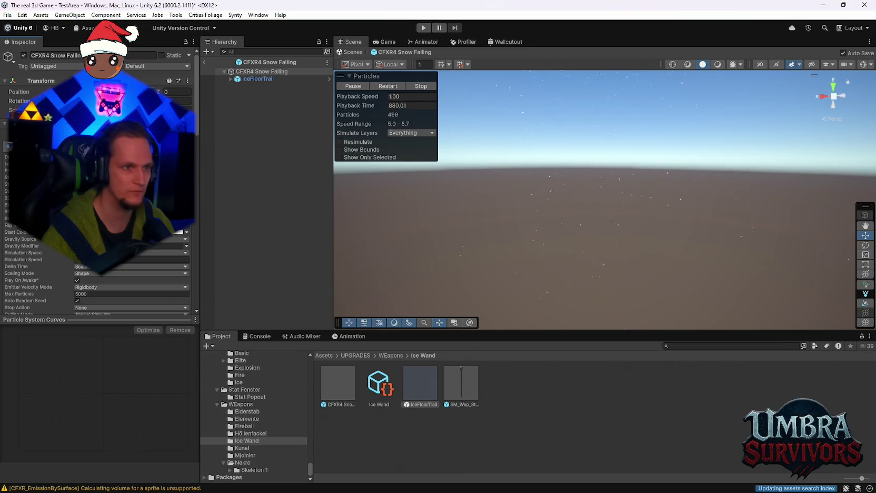
{"action": "key", "text": "ctrl+s"}
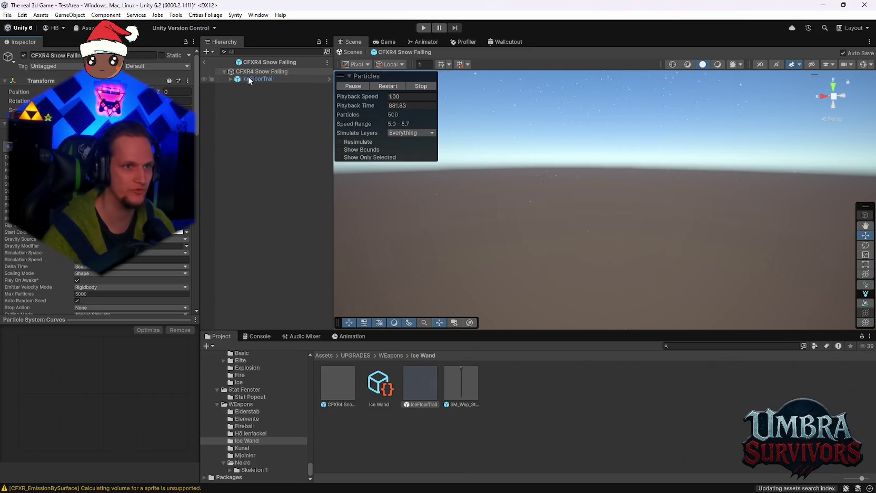
Select the IceFloorTrail child and orbit down to view its ice shards amid the snow
{"action": "left_click", "coordinate": [250, 80]}
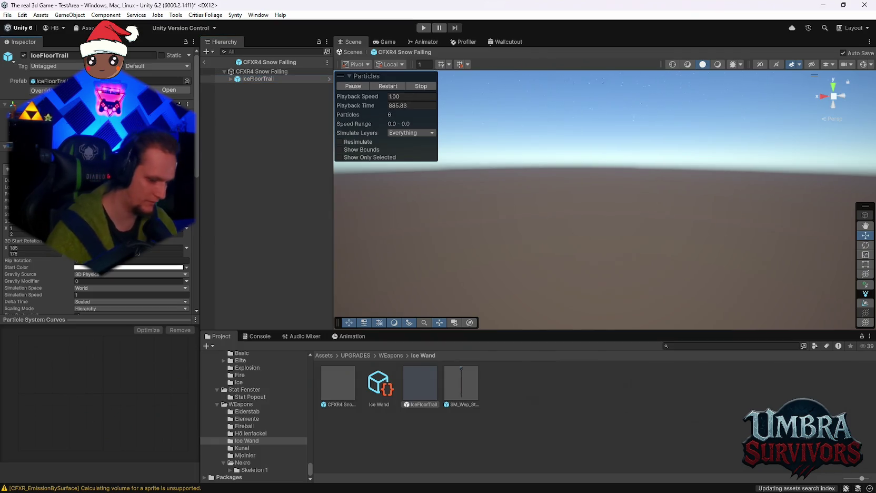
{"action": "mouse_move", "coordinate": [586, 150]}
{"action": "left_mouse_down"}
{"action": "mouse_move", "coordinate": [589, 216]}
{"action": "mouse_move", "coordinate": [604, 243]}
{"action": "mouse_move", "coordinate": [616, 217]}
{"action": "left_mouse_up"}
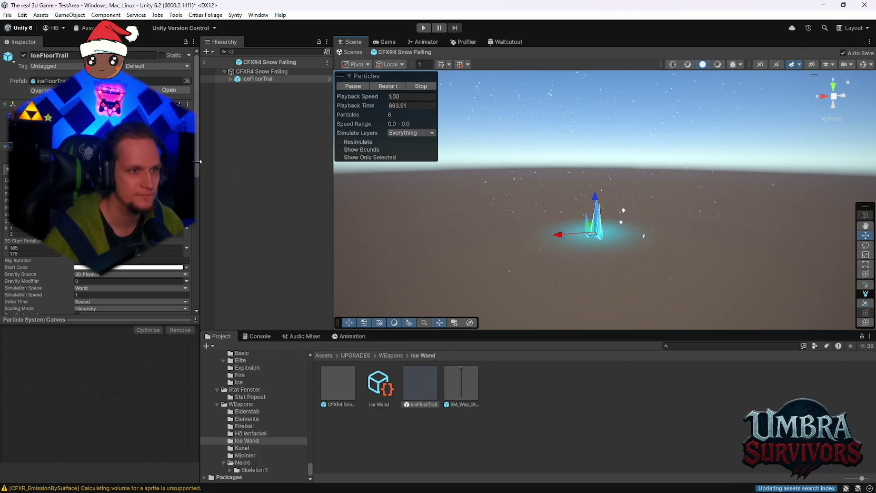
{"action": "mouse_move", "coordinate": [608, 253]}
{"action": "left_mouse_down"}
{"action": "mouse_move", "coordinate": [628, 232]}
{"action": "mouse_move", "coordinate": [611, 253]}
{"action": "mouse_move", "coordinate": [627, 252]}
{"action": "mouse_move", "coordinate": [624, 240]}
{"action": "left_mouse_up"}
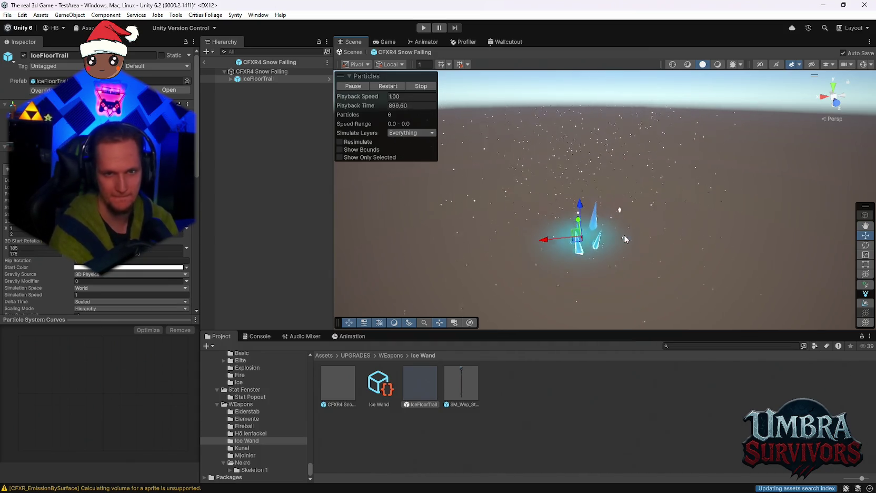
{"action": "scroll", "coordinate": [21, 236], "scroll_direction": "down", "scroll_amount": 5}
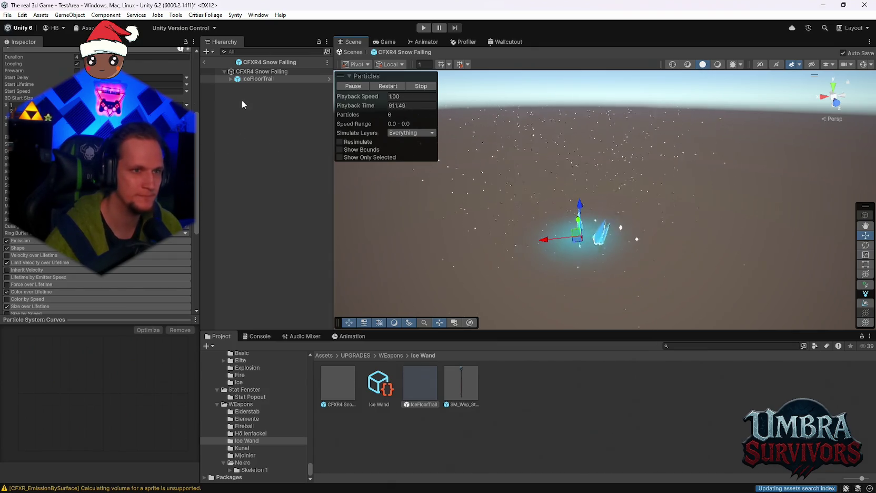
Check IceFloorTrail's Glow child, reselect IceFloorTrail, and look down on the ice effect
{"action": "left_click", "coordinate": [249, 86]}
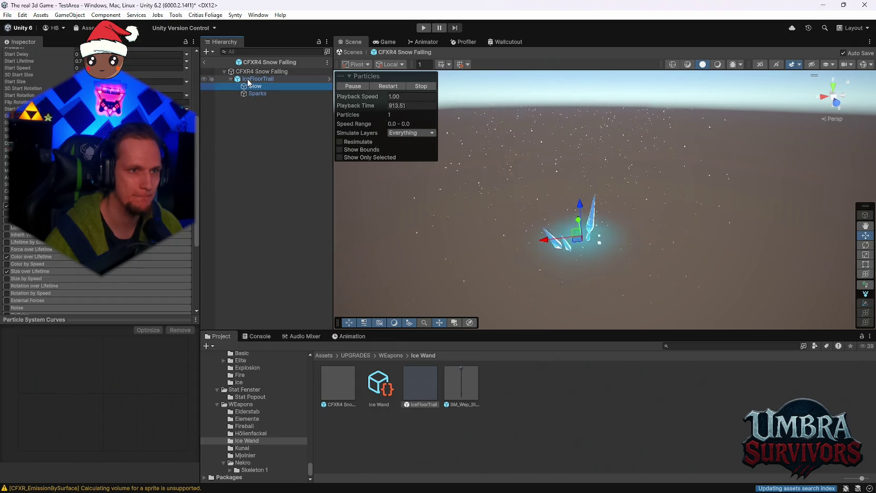
{"action": "left_click", "coordinate": [253, 79]}
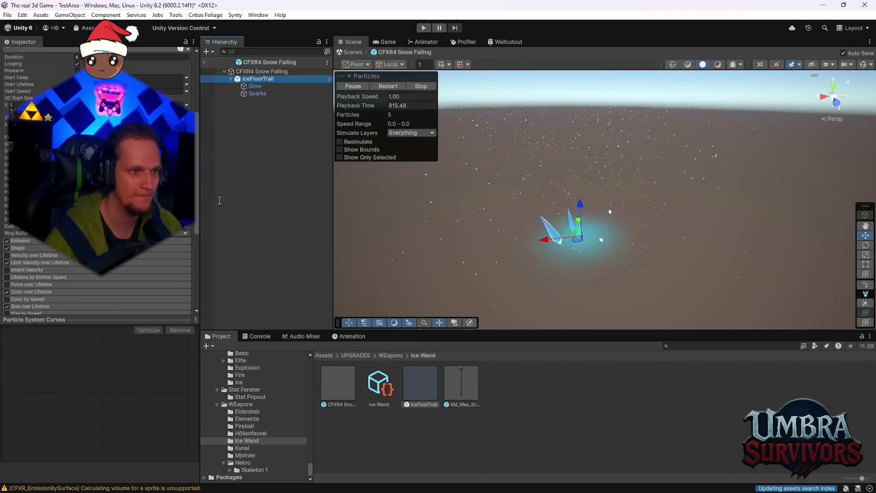
{"action": "left_click_drag", "start_coordinate": [615, 193], "coordinate": [609, 308], "text": "alt"}
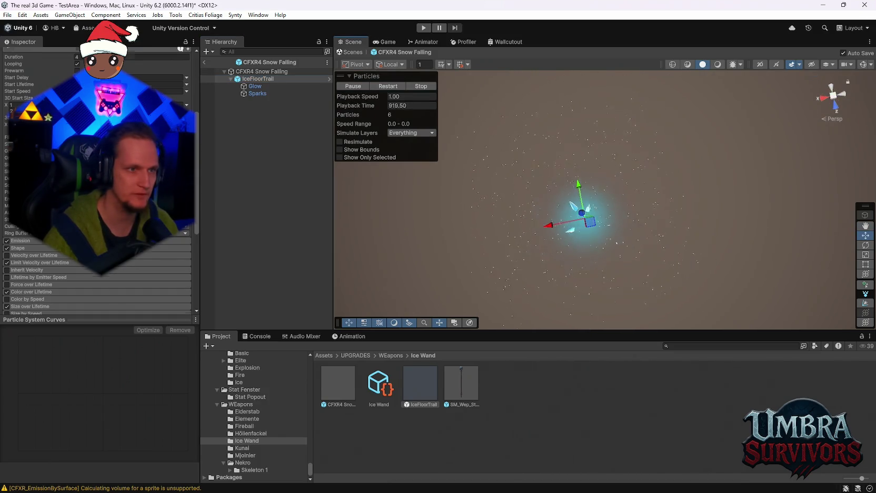
{"action": "scroll", "coordinate": [105, 210], "scroll_direction": "up", "scroll_amount": 10}
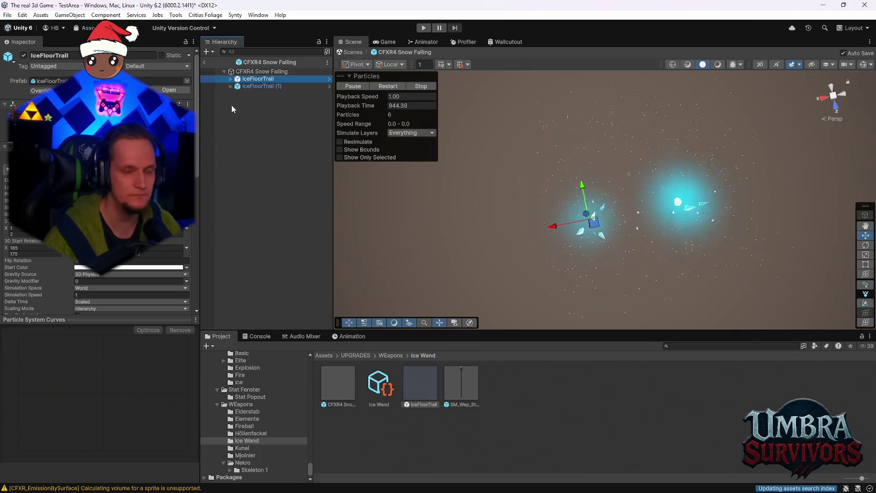
Frame IceFloorTrail (1) and duplicate a trail copy into IceFloorTrail (4)
{"action": "left_click", "coordinate": [265, 86]}
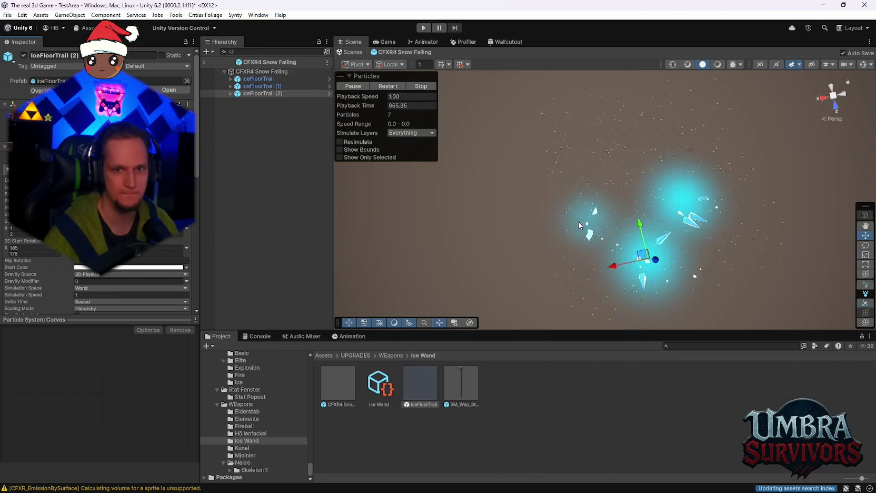
{"action": "mouse_move", "coordinate": [612, 204]}
{"action": "left_mouse_down"}
{"action": "mouse_move", "coordinate": [582, 192]}
{"action": "mouse_move", "coordinate": [593, 180]}
{"action": "left_mouse_up"}
{"action": "key", "text": "f"}
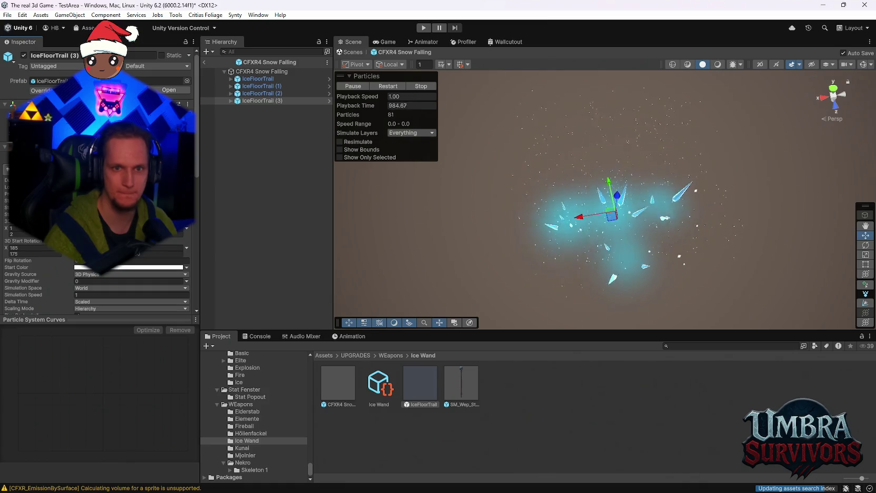
{"action": "left_click", "coordinate": [247, 100]}
{"action": "key", "text": "ctrl+d"}
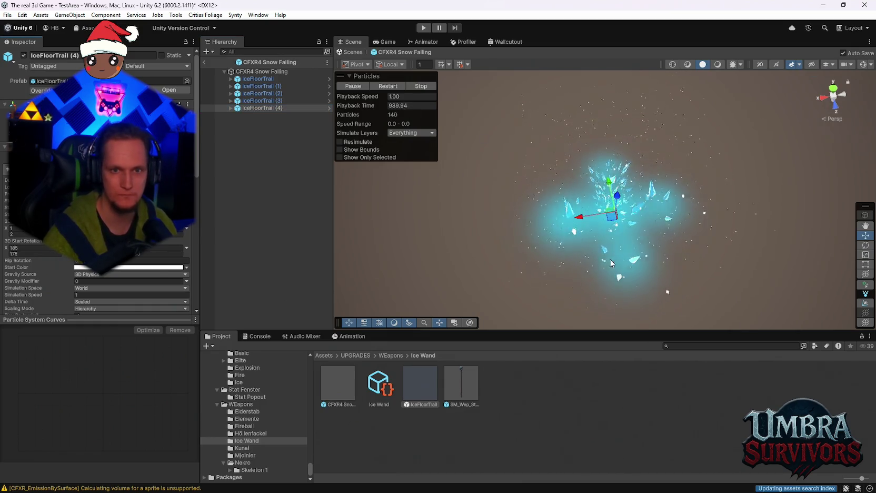
{"action": "key", "text": "q"}
{"action": "mouse_move", "coordinate": [620, 154]}
{"action": "left_mouse_down"}
{"action": "mouse_move", "coordinate": [612, 124]}
{"action": "mouse_move", "coordinate": [626, 138]}
{"action": "left_mouse_up"}
{"action": "key", "text": "w"}
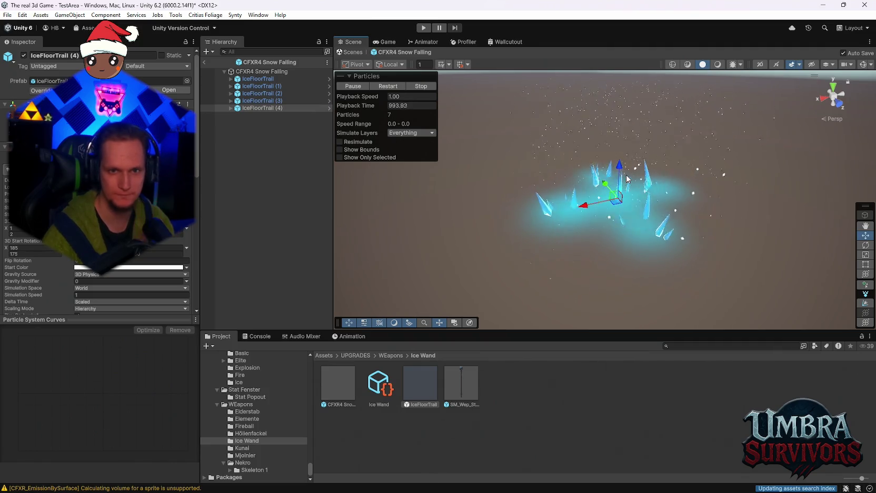
{"action": "key", "text": "q"}
{"action": "mouse_move", "coordinate": [622, 210]}
{"action": "left_mouse_down"}
{"action": "mouse_move", "coordinate": [643, 165]}
{"action": "mouse_move", "coordinate": [660, 211]}
{"action": "mouse_move", "coordinate": [631, 231]}
{"action": "mouse_move", "coordinate": [656, 258]}
{"action": "mouse_move", "coordinate": [663, 295]}
{"action": "left_mouse_up"}
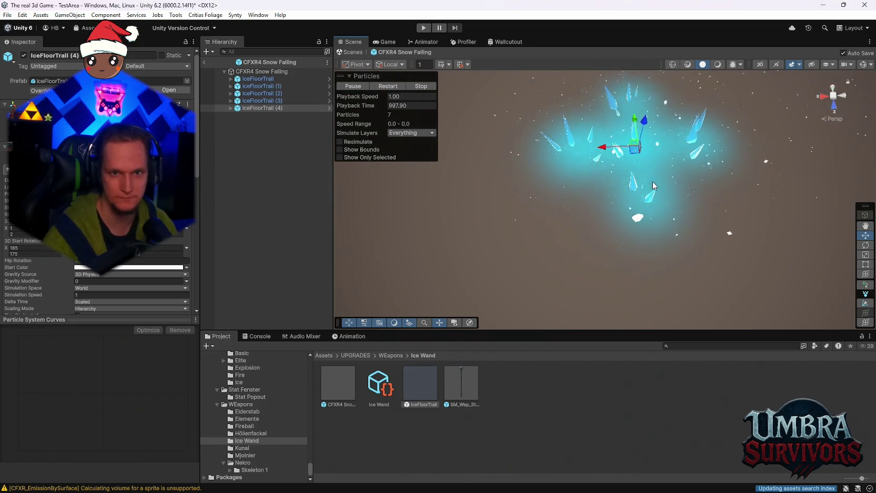
{"action": "key", "text": "w"}
Duplicate IceFloorTrail (3) into (5), sliding it left, then duplicate (5) into (6)
{"action": "left_click", "coordinate": [231, 108]}
{"action": "left_click", "coordinate": [255, 116]}
{"action": "left_click", "coordinate": [261, 101]}
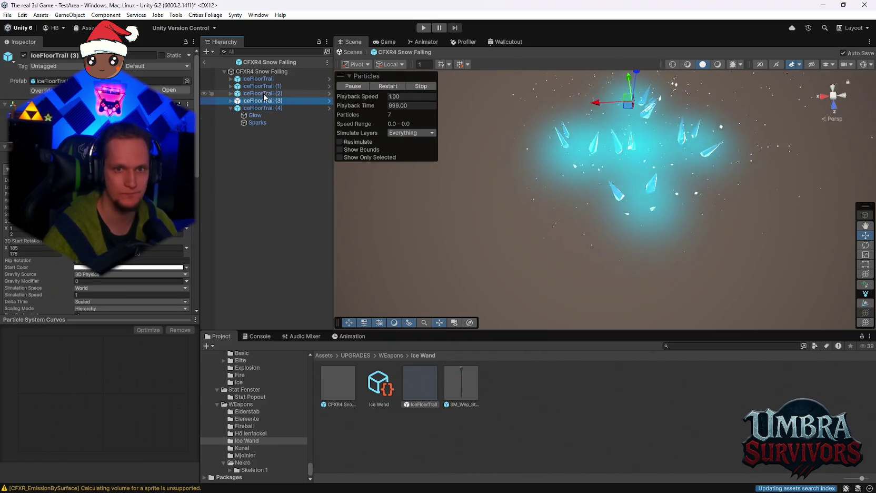
{"action": "key", "text": "ctrl+d"}
{"action": "mouse_move", "coordinate": [589, 207]}
{"action": "left_mouse_down"}
{"action": "mouse_move", "coordinate": [536, 213]}
{"action": "mouse_move", "coordinate": [576, 213]}
{"action": "left_mouse_up"}
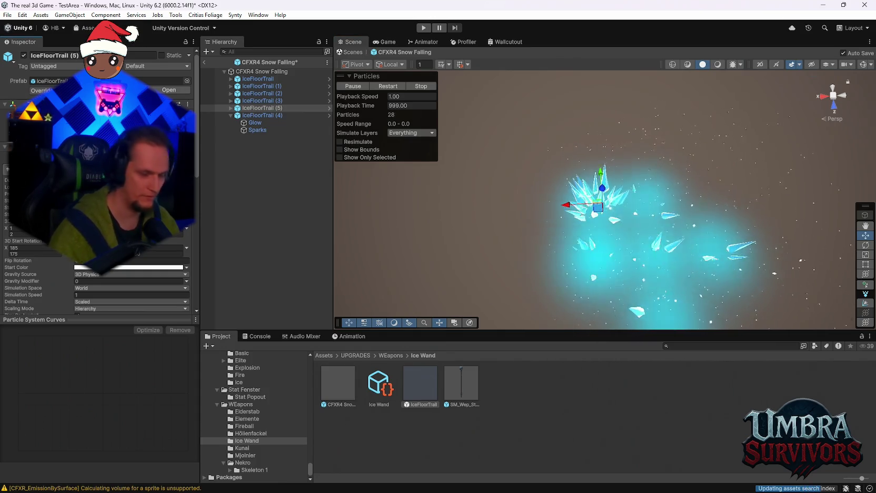
{"action": "left_click", "coordinate": [259, 107]}
{"action": "key", "text": "ctrl+d"}
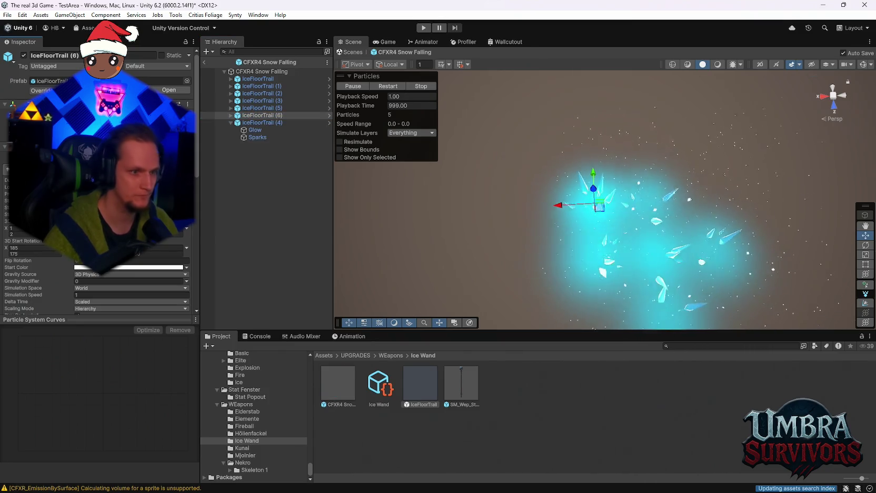
{"action": "left_click_drag", "start_coordinate": [160, 119], "coordinate": [260, 153]}
{"action": "key", "text": "ctrl+z"}
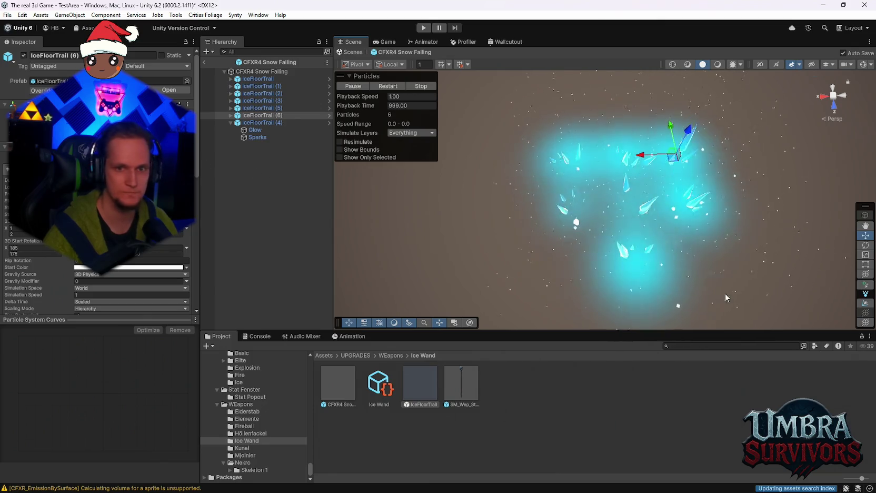
Duplicate IceFloorTrail (2) into (7) and (7) into (8), placing (8) farther right, and save
{"action": "left_click", "coordinate": [640, 255]}
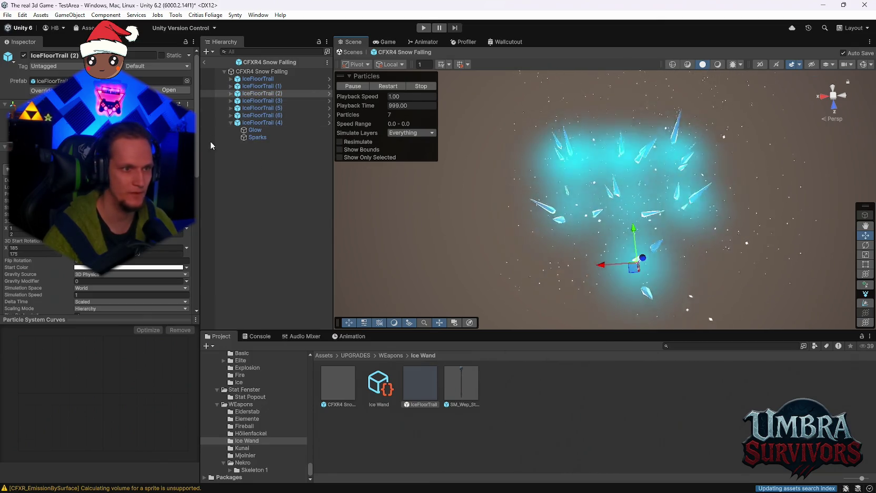
{"action": "key", "text": "ctrl+d"}
{"action": "key", "text": "ctrl+s"}
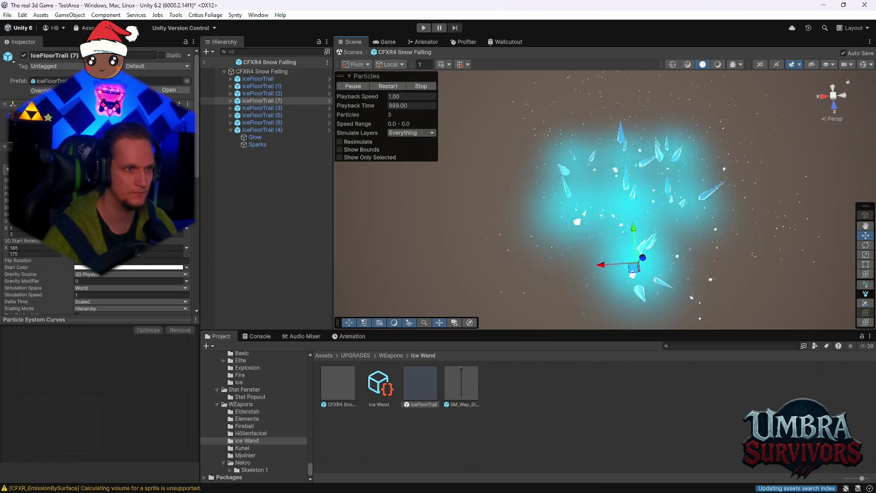
{"action": "left_click_drag", "start_coordinate": [605, 264], "coordinate": [545, 268]}
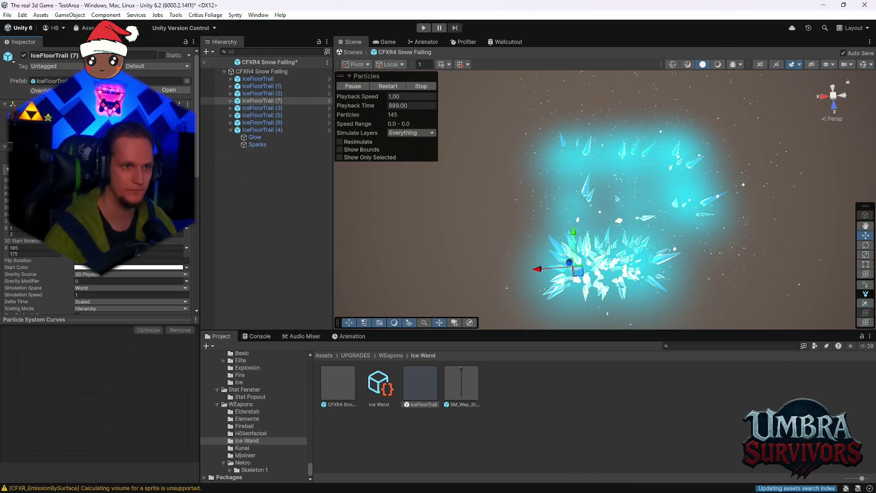
{"action": "key", "text": "ctrl+s"}
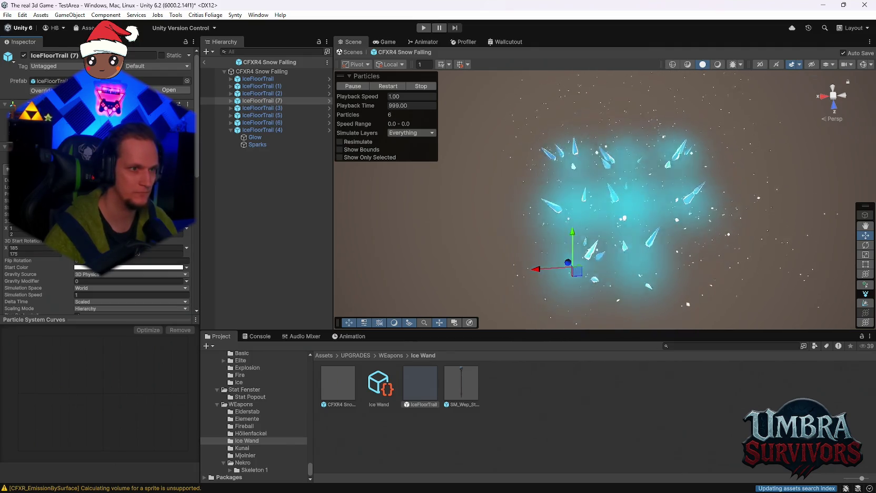
{"action": "left_click_drag", "start_coordinate": [576, 270], "coordinate": [697, 263]}
{"action": "key", "text": "ctrl+z"}
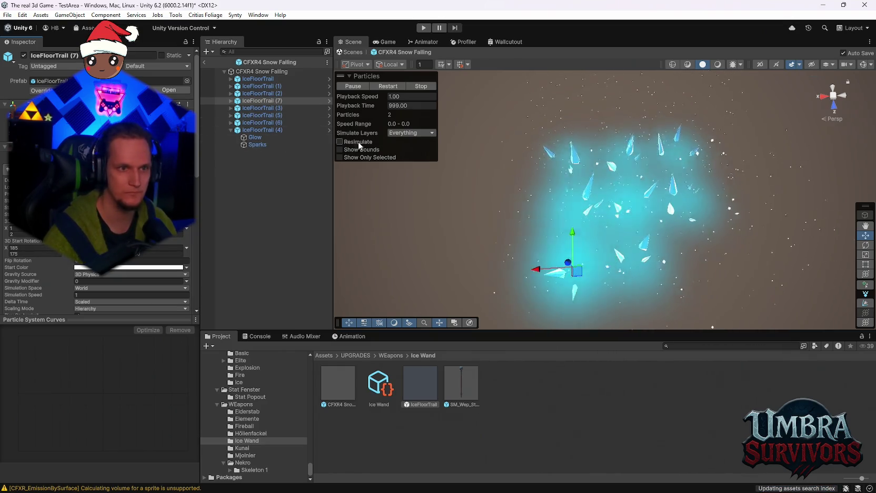
{"action": "key", "text": "ctrl+d"}
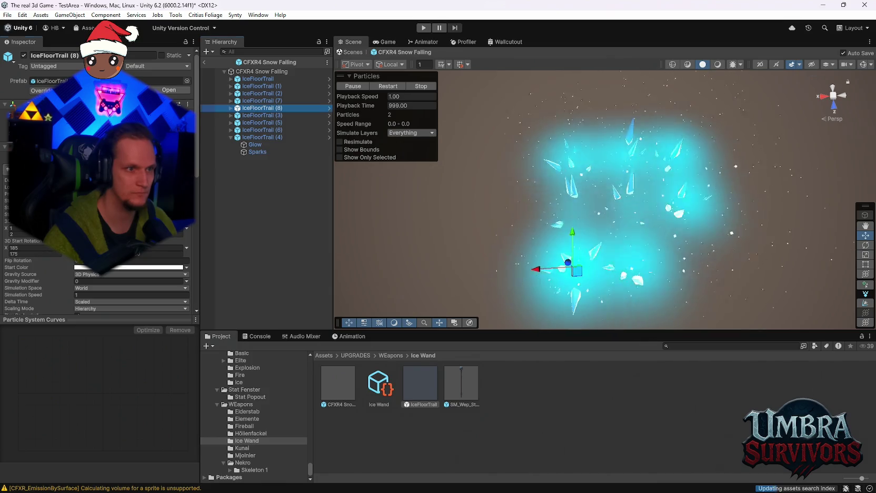
{"action": "left_click_drag", "start_coordinate": [573, 271], "coordinate": [698, 262]}
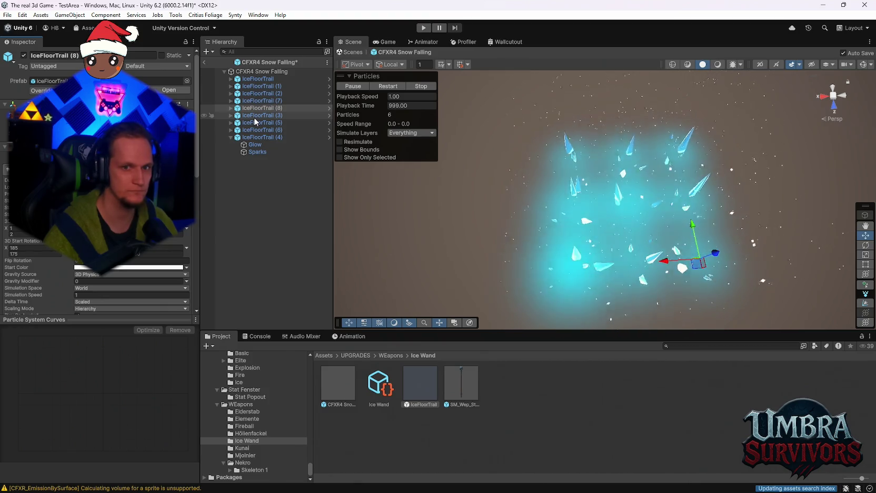
{"action": "left_click", "coordinate": [254, 116]}
{"action": "left_click", "coordinate": [252, 101]}
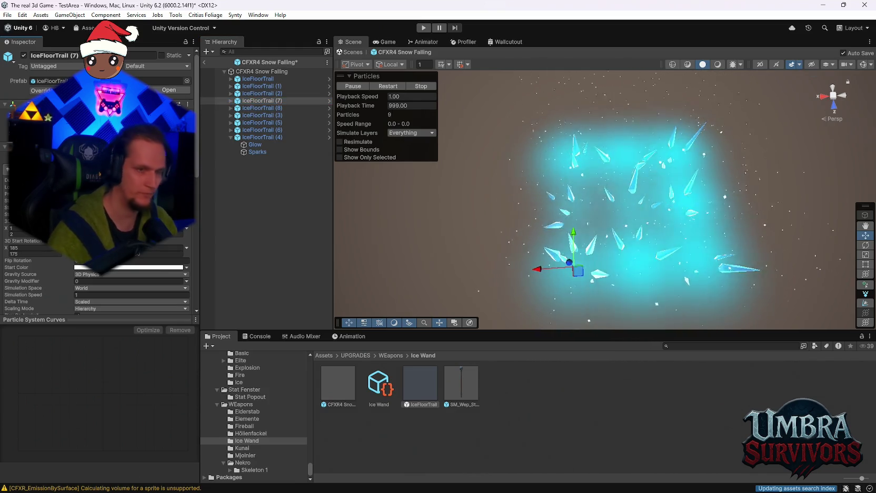
{"action": "mouse_move", "coordinate": [631, 237]}
{"action": "left_mouse_down"}
{"action": "mouse_move", "coordinate": [656, 214]}
{"action": "mouse_move", "coordinate": [614, 276]}
{"action": "mouse_move", "coordinate": [635, 154]}
{"action": "mouse_move", "coordinate": [714, 136]}
{"action": "mouse_move", "coordinate": [596, 278]}
{"action": "mouse_move", "coordinate": [539, 258]}
{"action": "mouse_move", "coordinate": [658, 258]}
{"action": "mouse_move", "coordinate": [661, 281]}
{"action": "mouse_move", "coordinate": [633, 255]}
{"action": "mouse_move", "coordinate": [674, 190]}
{"action": "left_mouse_up"}
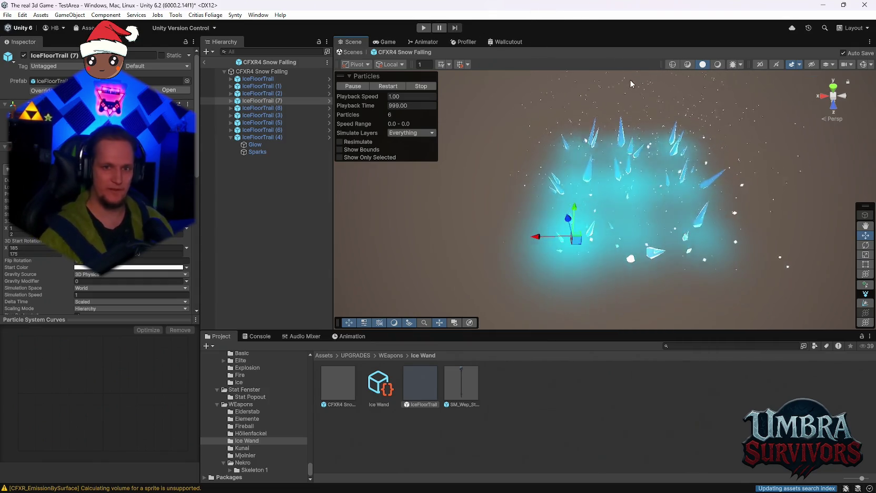
{"action": "left_click_drag", "start_coordinate": [660, 189], "coordinate": [669, 198]}
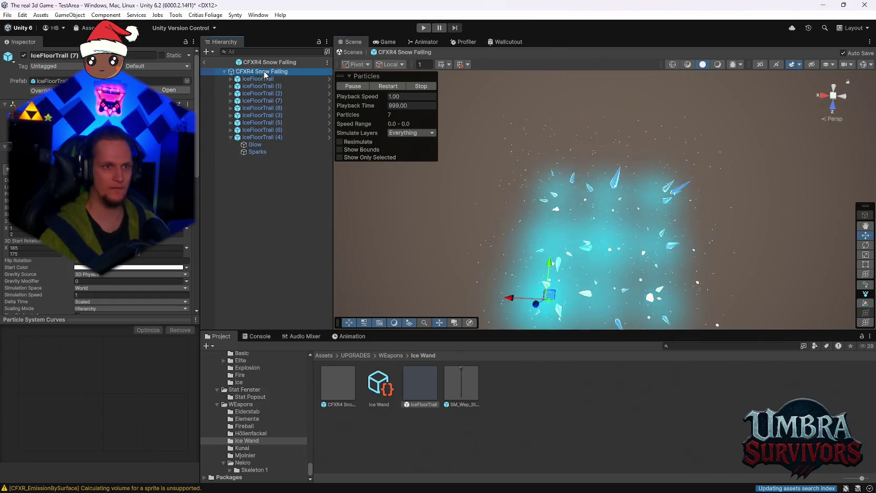
Select the CFXR4 Snow Falling emitter and open its Shape module's shape type list
{"action": "left_click", "coordinate": [262, 71]}
{"action": "scroll", "coordinate": [131, 253], "scroll_direction": "down", "scroll_amount": 8}
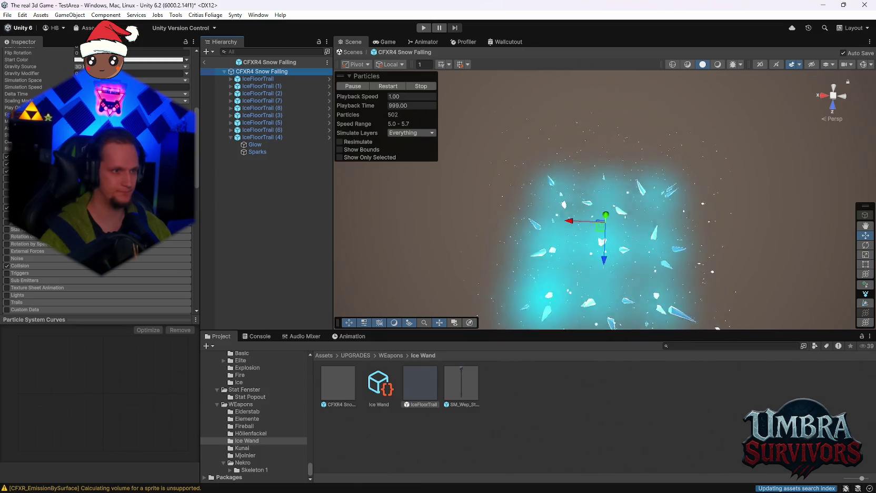
{"action": "scroll", "coordinate": [106, 237], "scroll_direction": "up", "scroll_amount": 5}
{"action": "left_click", "coordinate": [131, 171]}
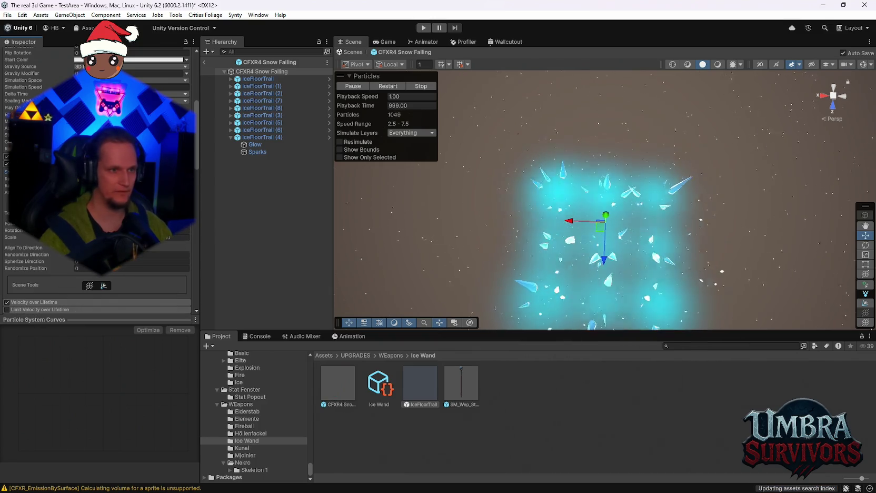
{"action": "scroll", "coordinate": [97, 185], "scroll_direction": "up", "scroll_amount": 3}
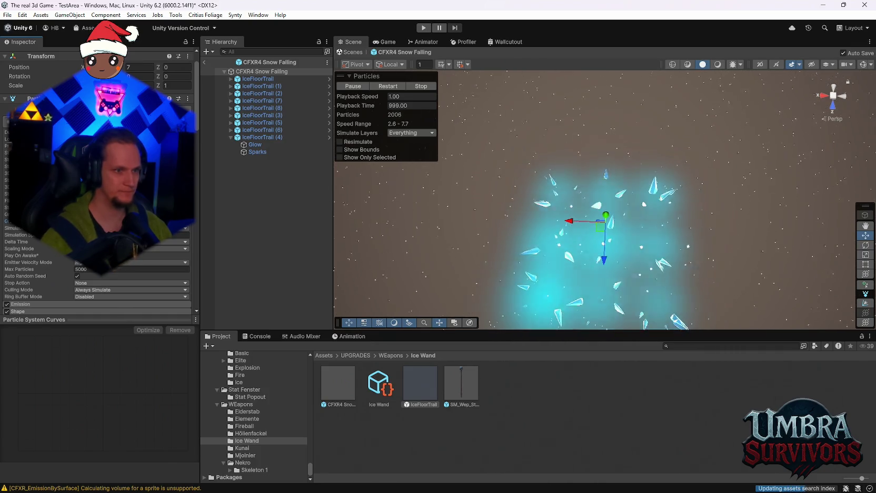
Orbit and pan the Scene view to check the snowfall over the ice-crystal field
{"action": "left_click_drag", "start_coordinate": [603, 248], "coordinate": [602, 147]}
{"action": "scroll", "coordinate": [602, 146], "scroll_direction": "down", "scroll_amount": 3}
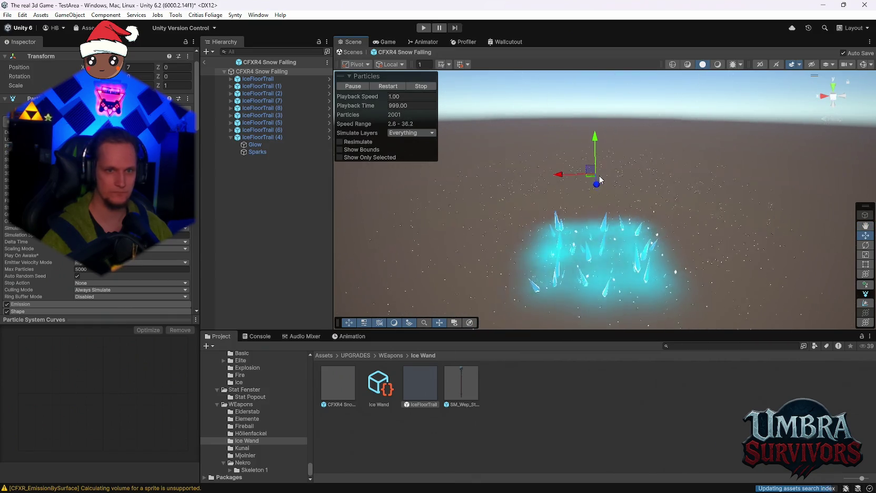
{"action": "scroll", "coordinate": [97, 237], "scroll_direction": "down", "scroll_amount": 5}
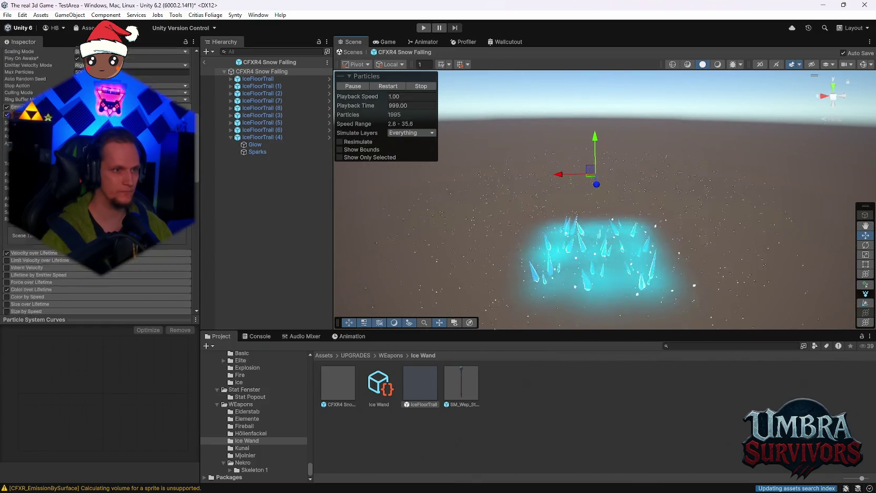
{"action": "scroll", "coordinate": [97, 237], "scroll_direction": "down", "scroll_amount": 5}
{"action": "mouse_move", "coordinate": [490, 211]}
{"action": "left_mouse_down"}
{"action": "mouse_move", "coordinate": [549, 144]}
{"action": "mouse_move", "coordinate": [546, 184]}
{"action": "mouse_move", "coordinate": [564, 202]}
{"action": "left_mouse_up"}
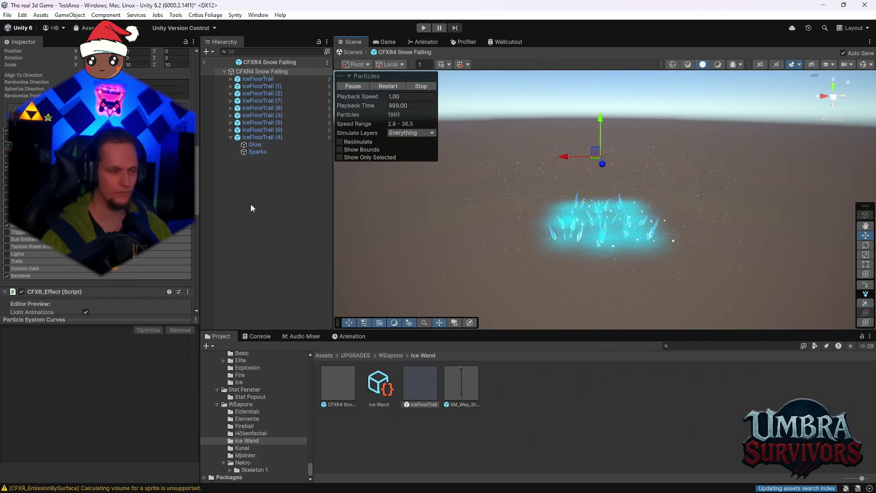
{"action": "scroll", "coordinate": [97, 237], "scroll_direction": "up", "scroll_amount": 5}
{"action": "scroll", "coordinate": [98, 237], "scroll_direction": "up", "scroll_amount": 3}
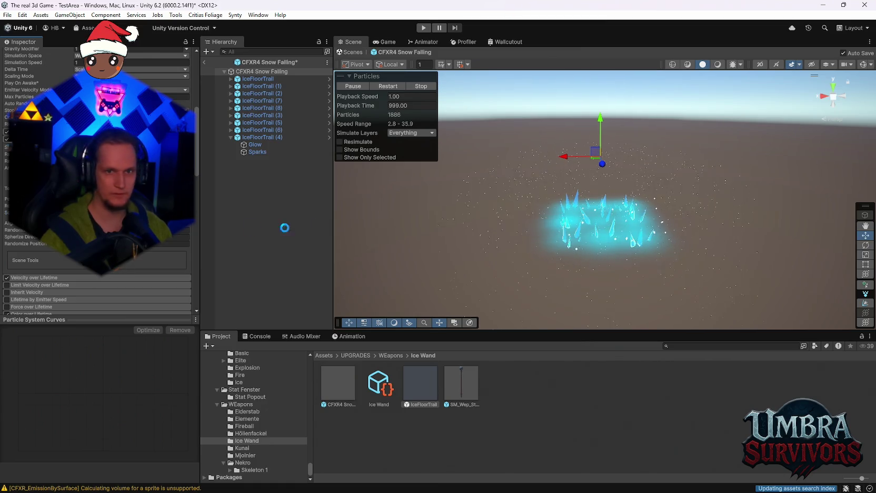
{"action": "left_click_drag", "start_coordinate": [572, 239], "coordinate": [580, 300]}
{"action": "scroll", "coordinate": [95, 210], "scroll_direction": "up", "scroll_amount": 10}
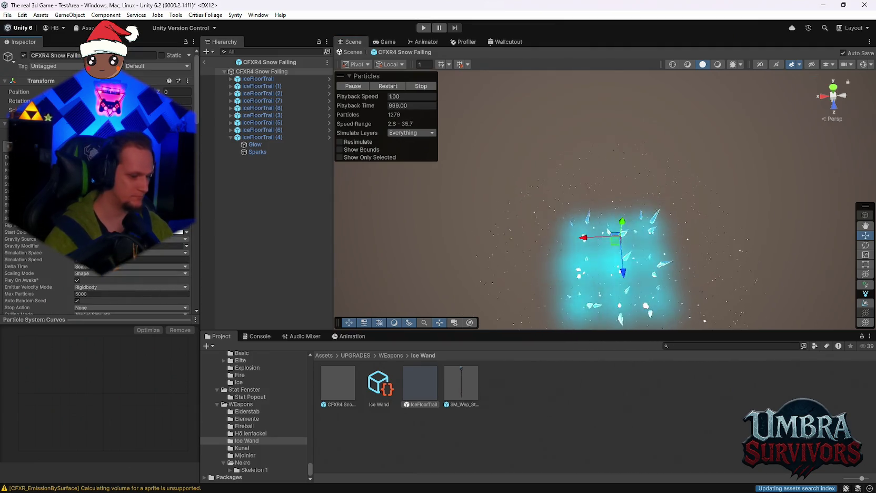
{"action": "left_click_drag", "start_coordinate": [583, 267], "coordinate": [598, 152]}
{"action": "scroll", "coordinate": [95, 211], "scroll_direction": "down", "scroll_amount": 10}
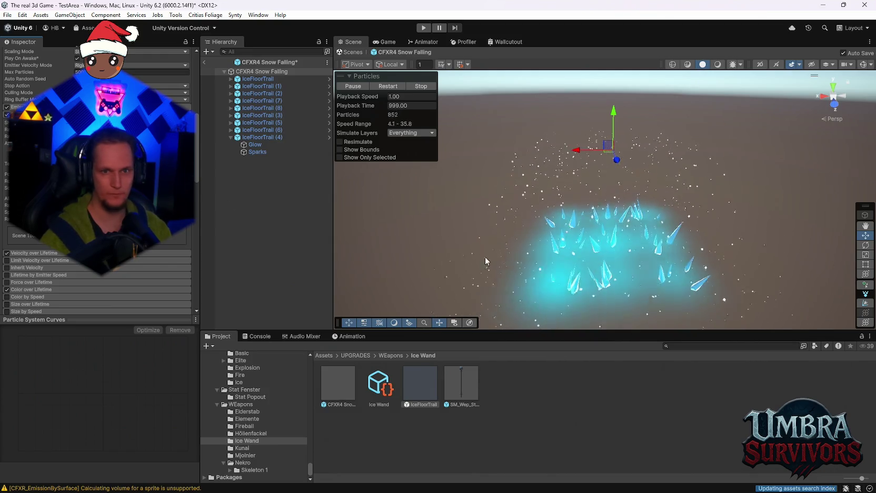
{"action": "mouse_move", "coordinate": [592, 290]}
{"action": "left_mouse_down"}
{"action": "mouse_move", "coordinate": [586, 225]}
{"action": "mouse_move", "coordinate": [606, 232]}
{"action": "mouse_move", "coordinate": [593, 240]}
{"action": "mouse_move", "coordinate": [616, 253]}
{"action": "mouse_move", "coordinate": [648, 250]}
{"action": "left_mouse_up"}
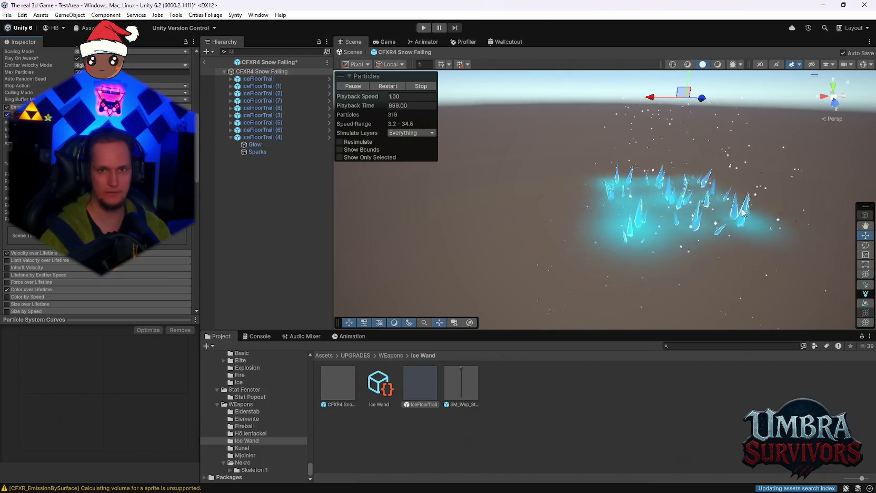
Move IceFloorTrail (5) outward toward the ring edge and check copies (3), (6), (7) and (8)
{"action": "mouse_move", "coordinate": [758, 169]}
{"action": "left_mouse_down"}
{"action": "mouse_move", "coordinate": [674, 185]}
{"action": "mouse_move", "coordinate": [586, 257]}
{"action": "left_mouse_up"}
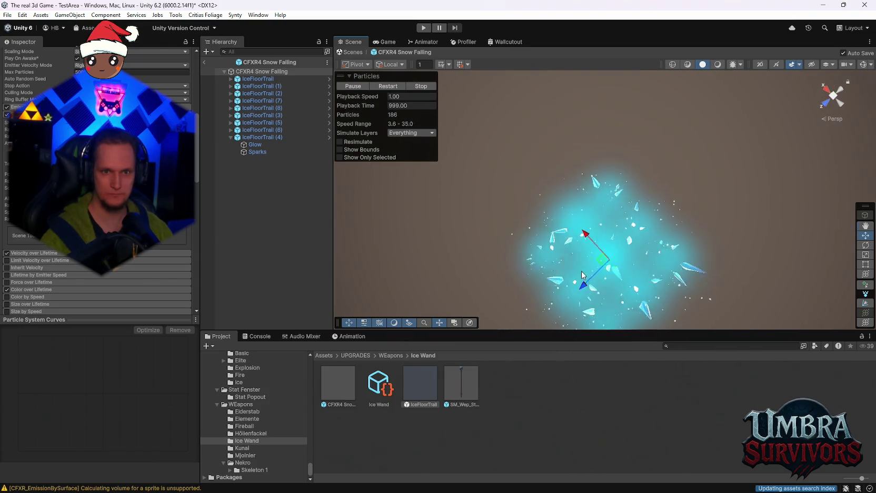
{"action": "left_click", "coordinate": [263, 130]}
{"action": "mouse_move", "coordinate": [689, 249]}
{"action": "left_mouse_down"}
{"action": "mouse_move", "coordinate": [631, 247]}
{"action": "mouse_move", "coordinate": [643, 255]}
{"action": "left_mouse_up"}
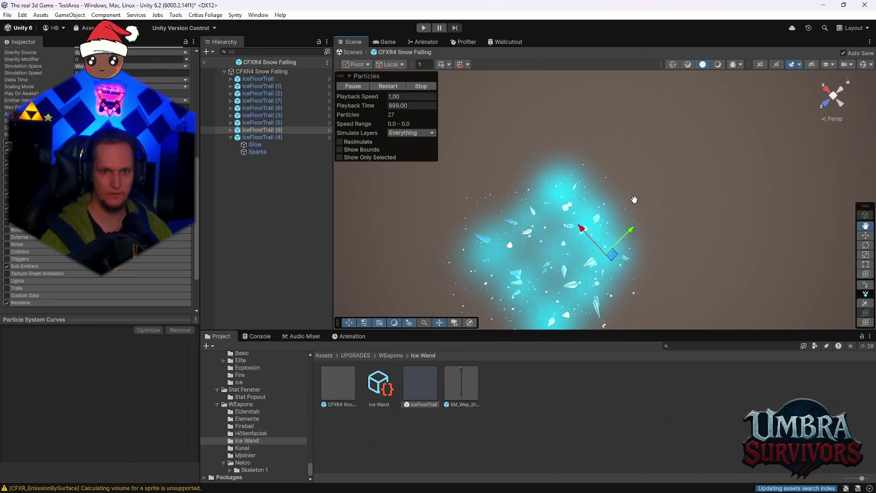
{"action": "left_click_drag", "start_coordinate": [647, 203], "coordinate": [523, 212]}
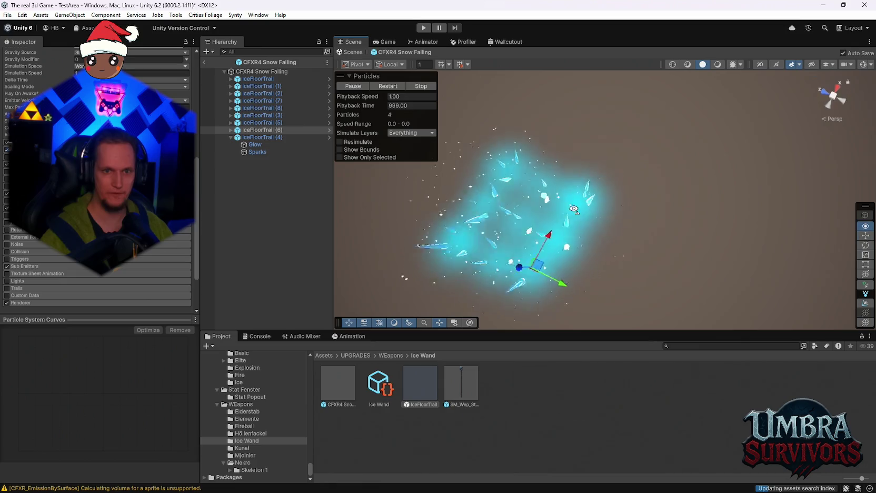
{"action": "left_click", "coordinate": [272, 122]}
{"action": "mouse_move", "coordinate": [598, 201]}
{"action": "left_mouse_down"}
{"action": "mouse_move", "coordinate": [574, 225]}
{"action": "mouse_move", "coordinate": [597, 252]}
{"action": "mouse_move", "coordinate": [575, 240]}
{"action": "mouse_move", "coordinate": [540, 183]}
{"action": "left_mouse_up"}
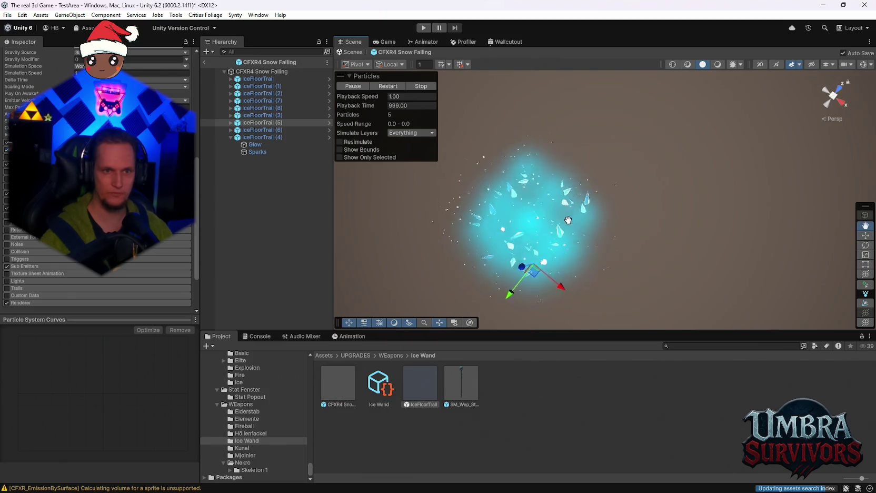
{"action": "left_click", "coordinate": [252, 114]}
{"action": "left_click", "coordinate": [256, 109]}
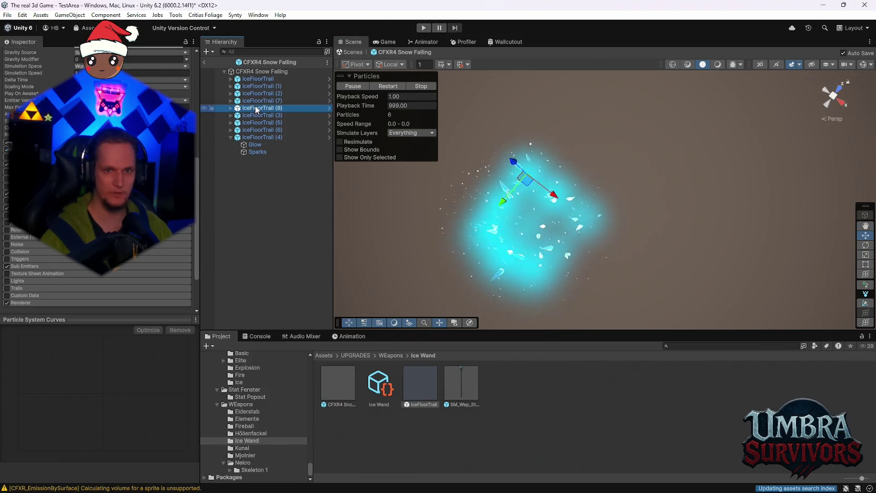
{"action": "left_click_drag", "start_coordinate": [595, 211], "coordinate": [600, 244]}
{"action": "key", "text": "f"}
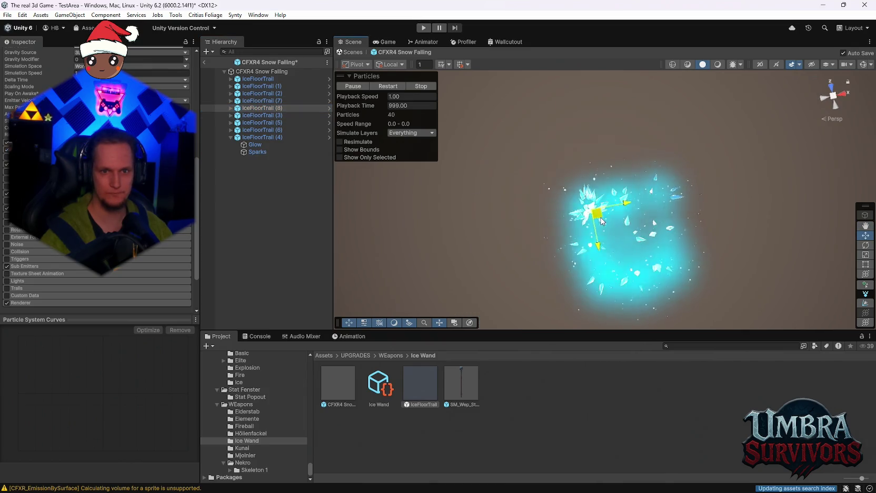
{"action": "left_click", "coordinate": [266, 101]}
{"action": "mouse_move", "coordinate": [723, 210]}
{"action": "left_mouse_down"}
{"action": "mouse_move", "coordinate": [633, 227]}
{"action": "mouse_move", "coordinate": [674, 244]}
{"action": "mouse_move", "coordinate": [684, 222]}
{"action": "mouse_move", "coordinate": [682, 169]}
{"action": "mouse_move", "coordinate": [635, 137]}
{"action": "mouse_move", "coordinate": [622, 293]}
{"action": "mouse_move", "coordinate": [605, 253]}
{"action": "mouse_move", "coordinate": [626, 211]}
{"action": "mouse_move", "coordinate": [621, 232]}
{"action": "mouse_move", "coordinate": [619, 202]}
{"action": "mouse_move", "coordinate": [589, 188]}
{"action": "mouse_move", "coordinate": [585, 169]}
{"action": "left_mouse_up"}
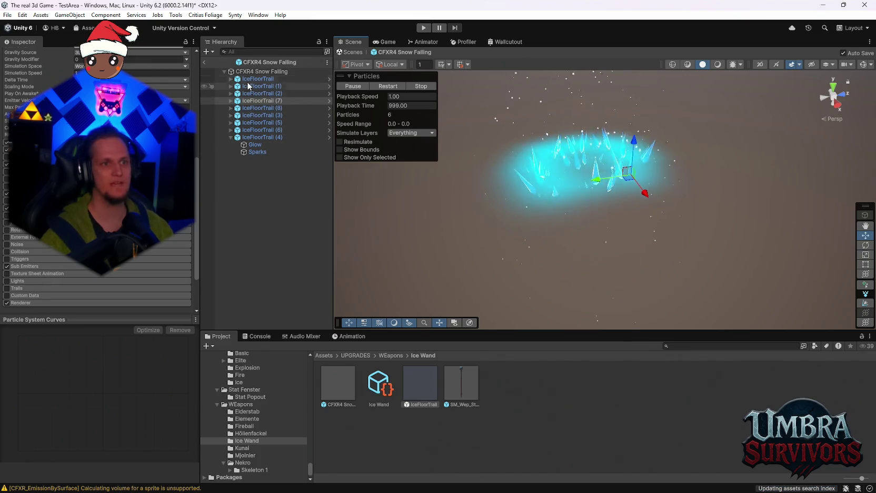
Set the first IceFloorTrail's Glow start colour to white (FFFFFF)
{"action": "left_click", "coordinate": [232, 80]}
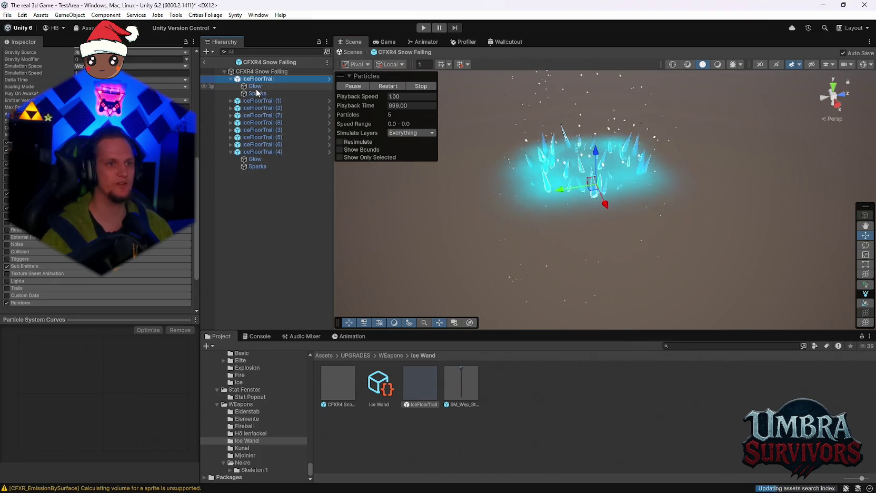
{"action": "left_click", "coordinate": [253, 85]}
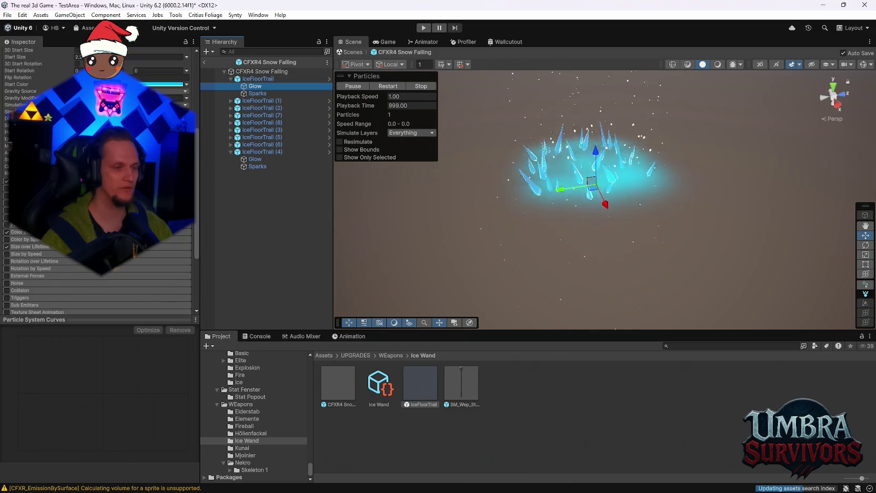
{"action": "left_click", "coordinate": [45, 250]}
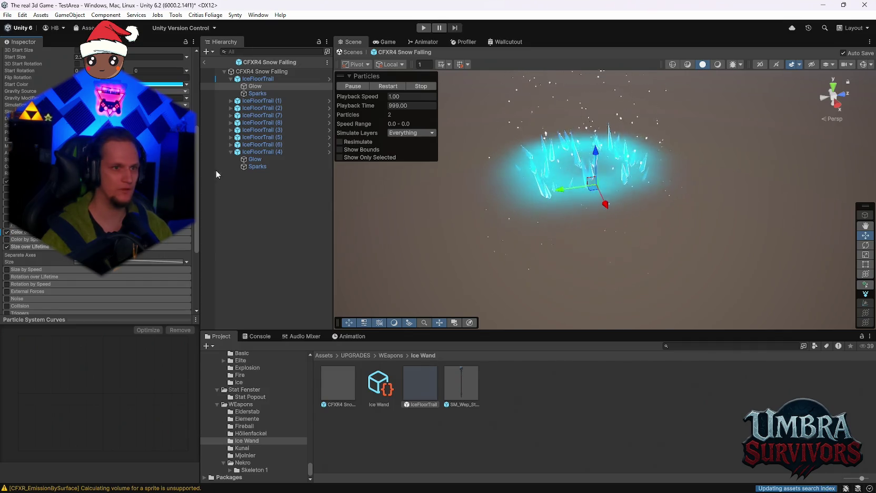
{"action": "scroll", "coordinate": [132, 158], "scroll_direction": "up", "scroll_amount": 3}
{"action": "left_click", "coordinate": [132, 133]}
{"action": "left_click", "coordinate": [132, 185]}
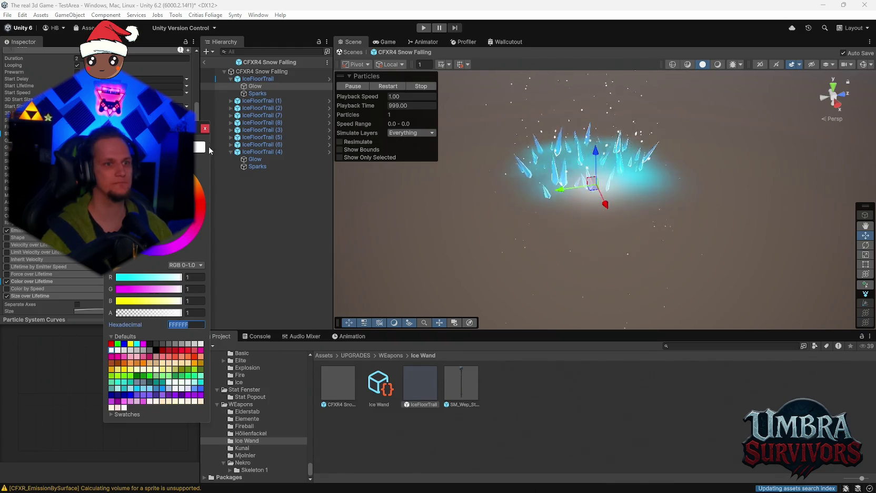
{"action": "left_click", "coordinate": [205, 128]}
Expand IceFloorTrail (1) through (8) to reveal each Glow child
{"action": "left_click", "coordinate": [230, 101]}
{"action": "left_click", "coordinate": [230, 122]}
{"action": "left_click", "coordinate": [230, 144]}
{"action": "left_click", "coordinate": [231, 167]}
{"action": "left_click", "coordinate": [230, 188]}
{"action": "left_click", "coordinate": [231, 210]}
{"action": "left_click", "coordinate": [230, 232]}
{"action": "left_click", "coordinate": [231, 254]}
{"action": "left_click", "coordinate": [231, 254]}
Multi-select the remaining eight Glow effects and set their start colour to white
{"action": "left_click", "coordinate": [255, 261]}
{"action": "left_click", "coordinate": [255, 240], "text": "ctrl"}
{"action": "left_click", "coordinate": [255, 218], "text": "ctrl"}
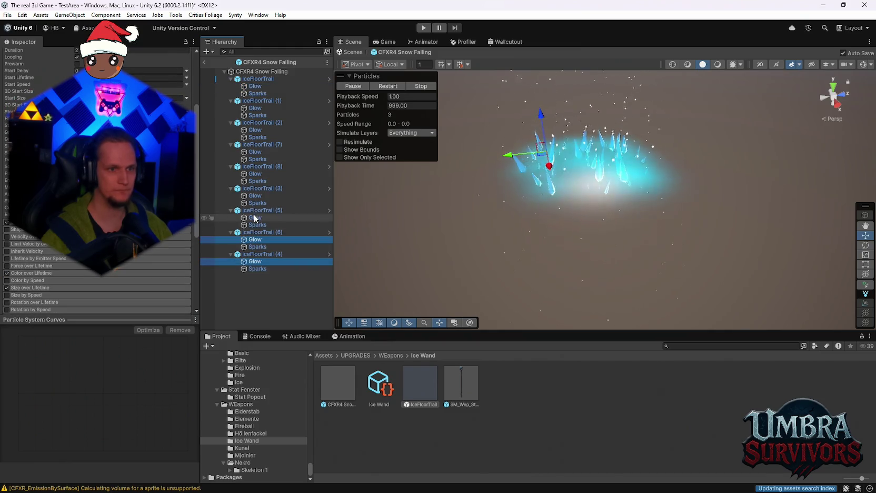
{"action": "left_click", "coordinate": [255, 196], "text": "ctrl"}
{"action": "left_click", "coordinate": [255, 174], "text": "ctrl"}
{"action": "left_click", "coordinate": [255, 152], "text": "ctrl"}
{"action": "left_click", "coordinate": [255, 130], "text": "ctrl"}
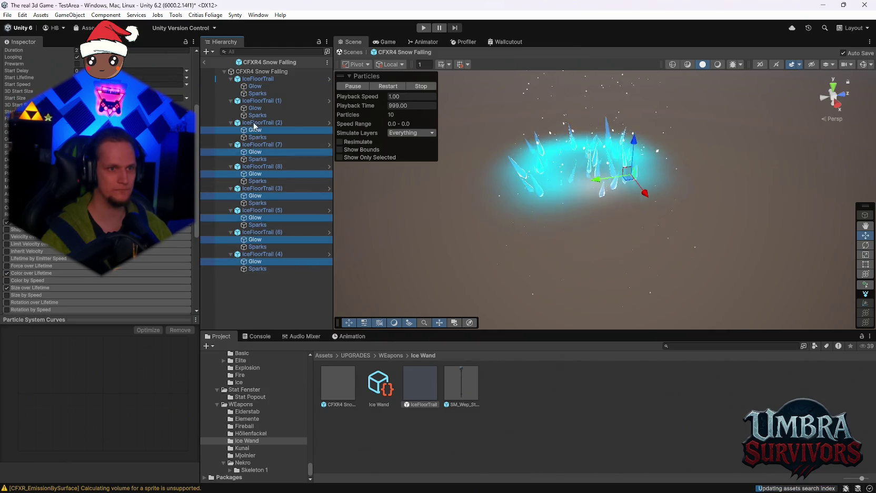
{"action": "left_click", "coordinate": [255, 108], "text": "ctrl"}
{"action": "left_click", "coordinate": [132, 125]}
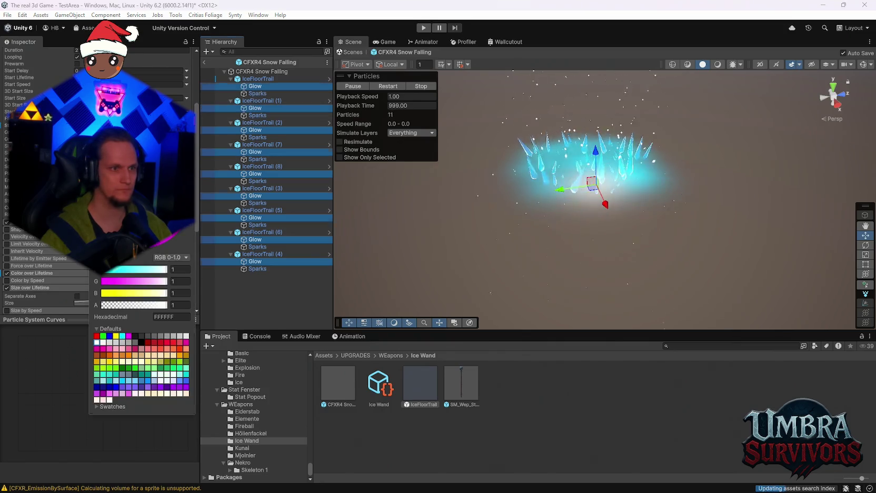
{"action": "left_click", "coordinate": [96, 342]}
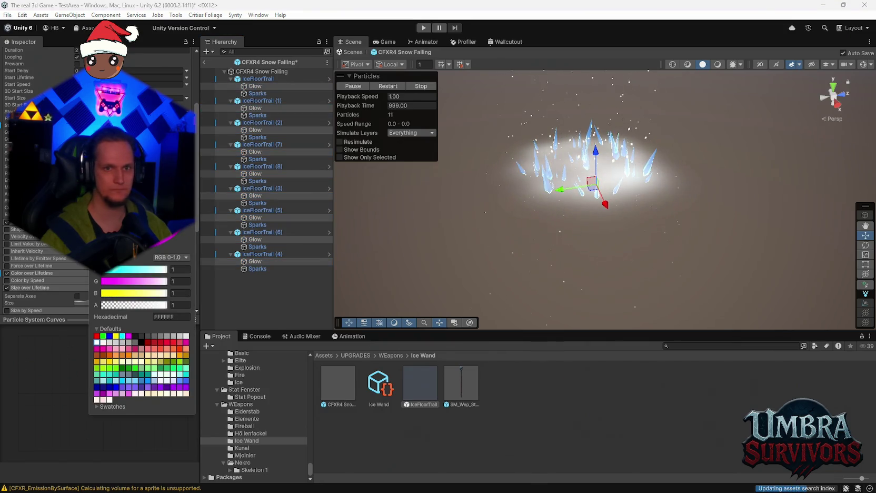
{"action": "mouse_move", "coordinate": [462, 174]}
{"action": "left_mouse_down"}
{"action": "mouse_move", "coordinate": [493, 155]}
{"action": "mouse_move", "coordinate": [545, 174]}
{"action": "mouse_move", "coordinate": [531, 184]}
{"action": "left_mouse_up"}
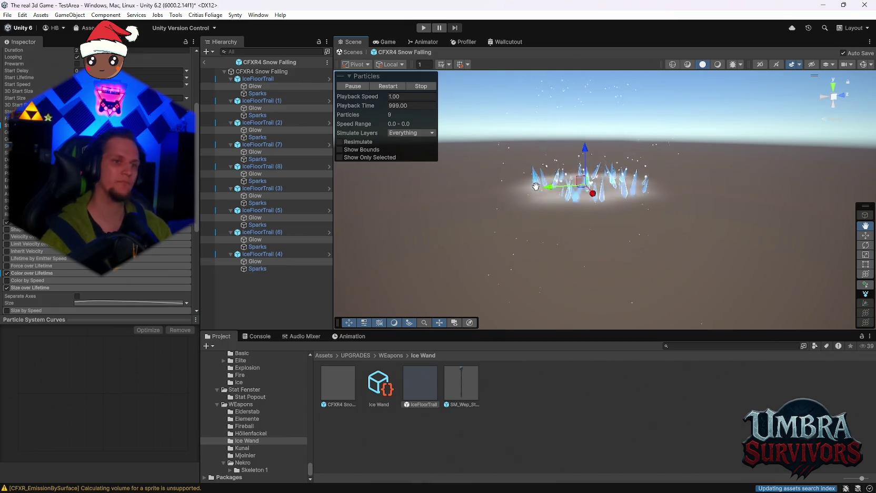
{"action": "left_click", "coordinate": [7, 288]}
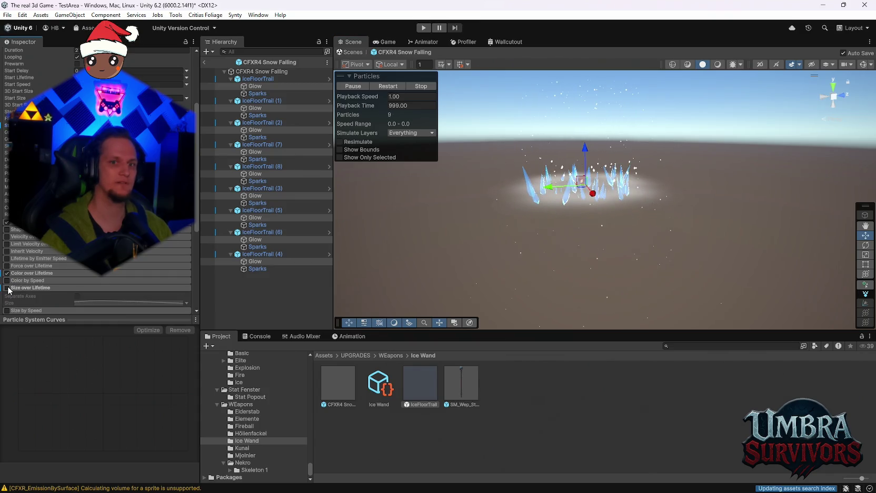
{"action": "left_click", "coordinate": [7, 288]}
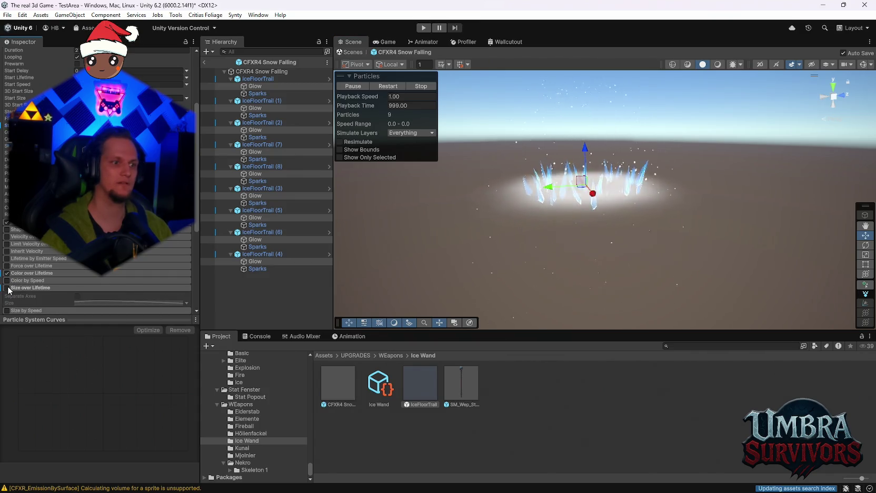
{"action": "scroll", "coordinate": [57, 271], "scroll_direction": "down", "scroll_amount": 5}
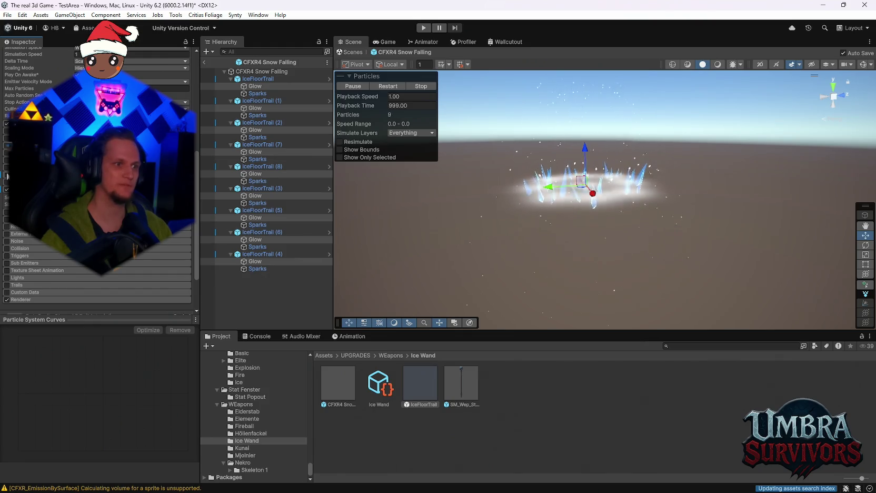
{"action": "scroll", "coordinate": [96, 179], "scroll_direction": "up", "scroll_amount": 3}
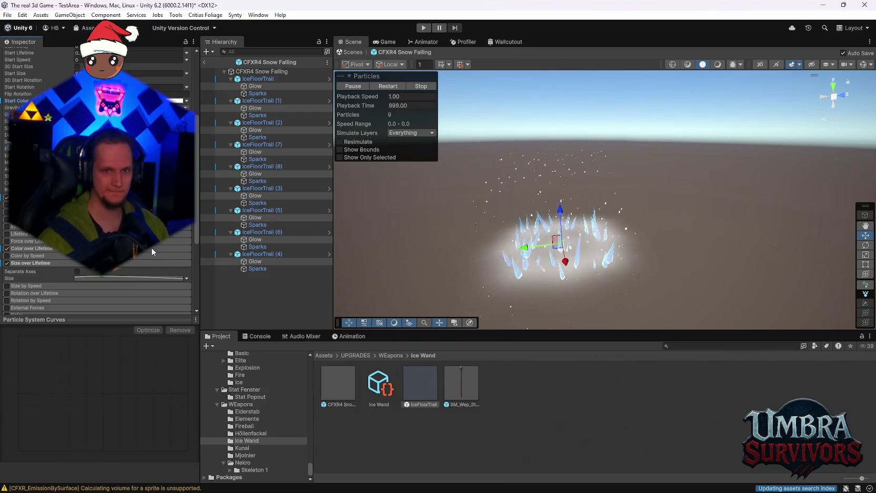
{"action": "scroll", "coordinate": [149, 261], "scroll_direction": "up", "scroll_amount": 3}
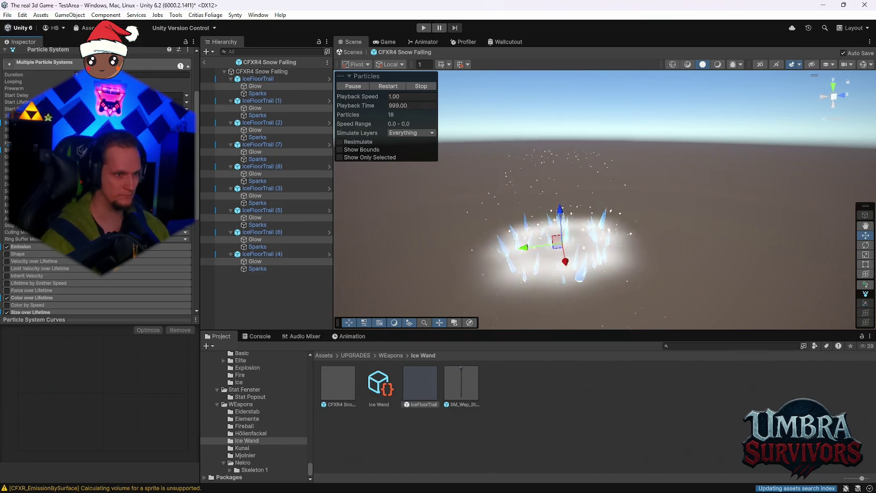
Zoom in on the ice ring and select IceFloorTrail (6) to show its Particle System
{"action": "scroll", "coordinate": [29, 253], "scroll_direction": "down", "scroll_amount": 8}
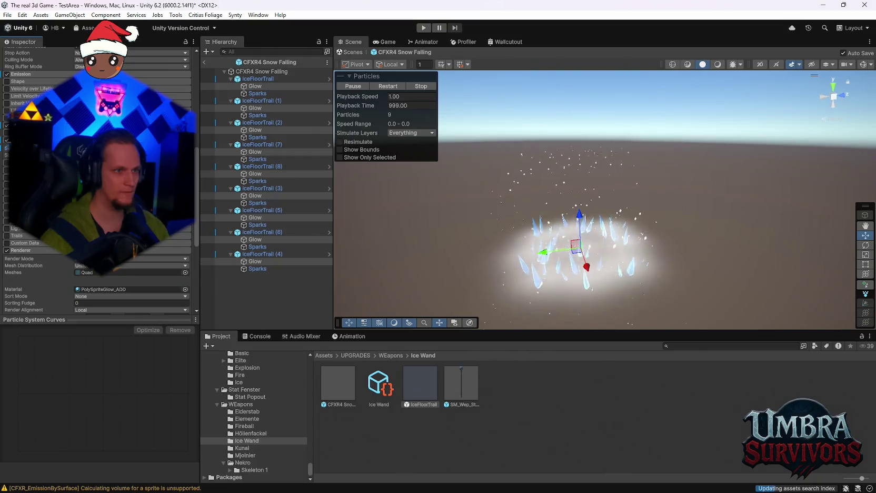
{"action": "scroll", "coordinate": [95, 179], "scroll_direction": "up", "scroll_amount": 1}
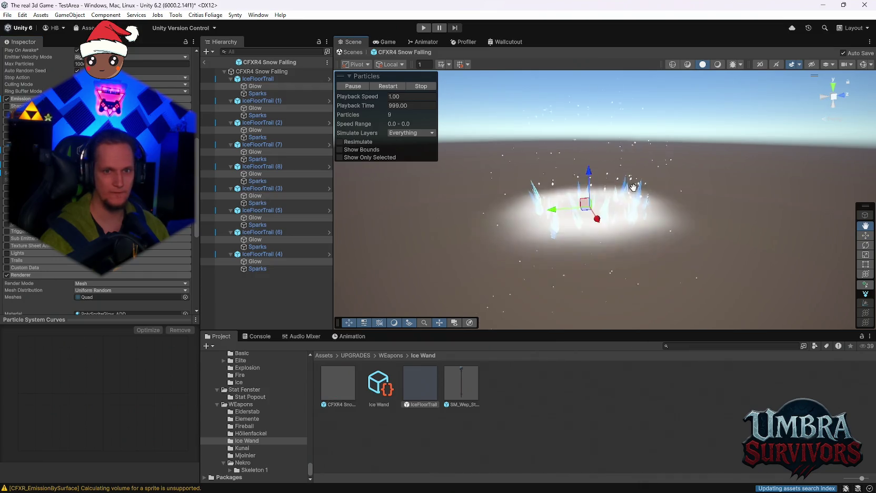
{"action": "left_click_drag", "start_coordinate": [631, 172], "coordinate": [635, 230]}
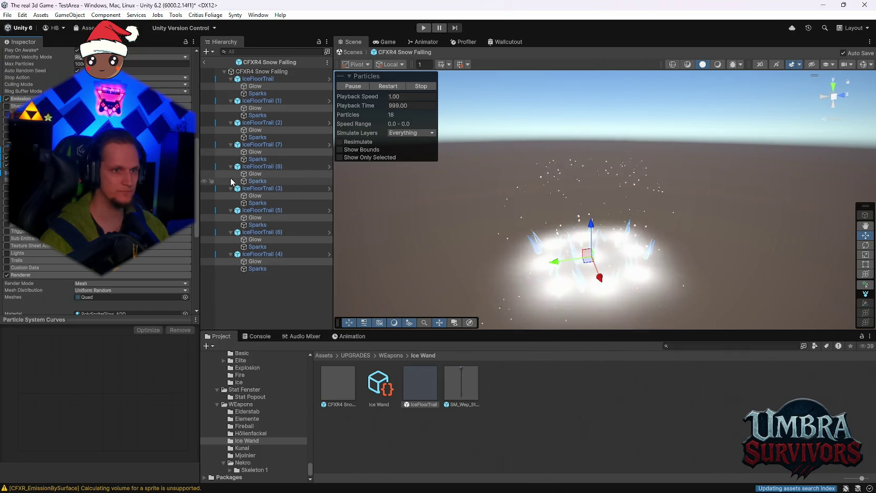
{"action": "scroll", "coordinate": [97, 253], "scroll_direction": "up", "scroll_amount": 5}
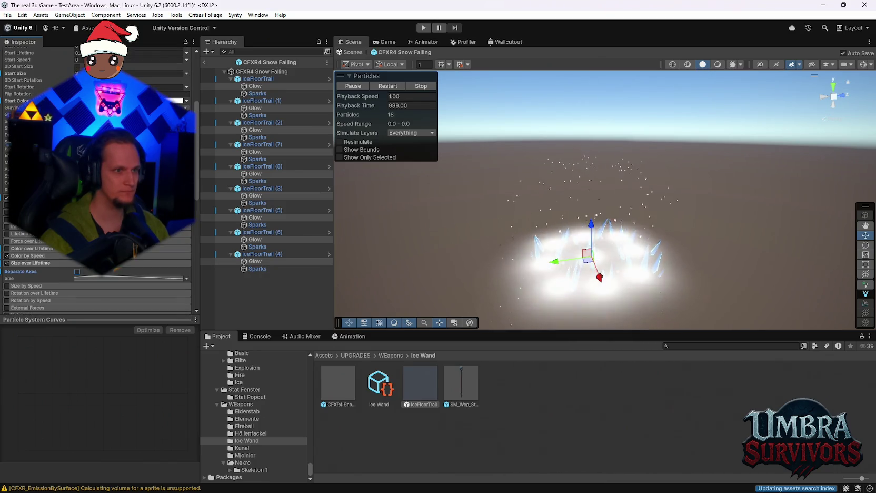
{"action": "scroll", "coordinate": [98, 253], "scroll_direction": "up", "scroll_amount": 3}
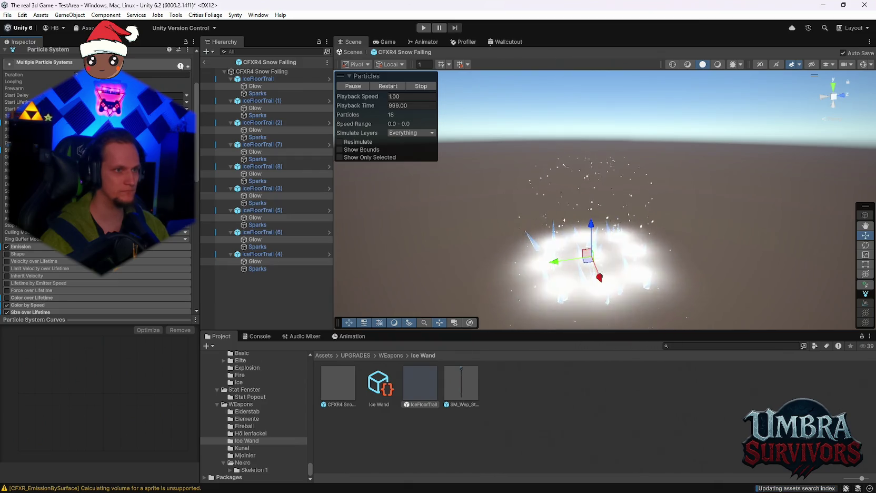
{"action": "scroll", "coordinate": [97, 253], "scroll_direction": "up", "scroll_amount": 2}
{"action": "scroll", "coordinate": [98, 210], "scroll_direction": "down", "scroll_amount": 2}
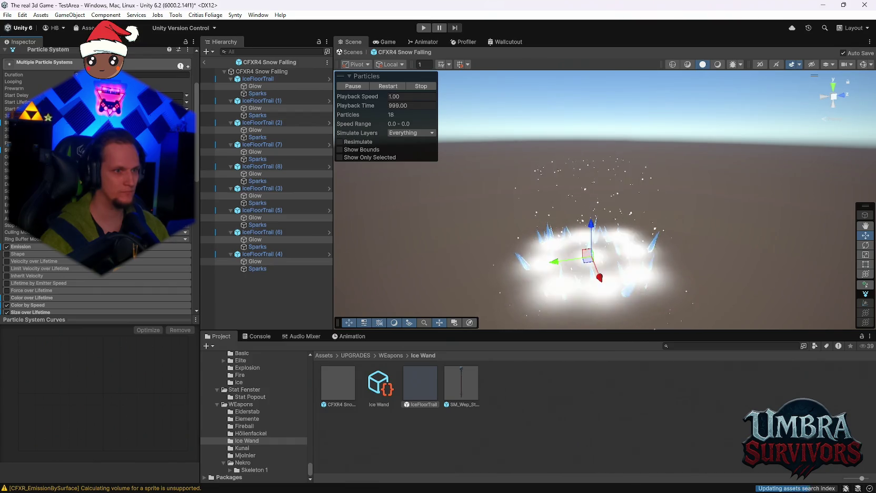
{"action": "scroll", "coordinate": [97, 184], "scroll_direction": "down", "scroll_amount": 5}
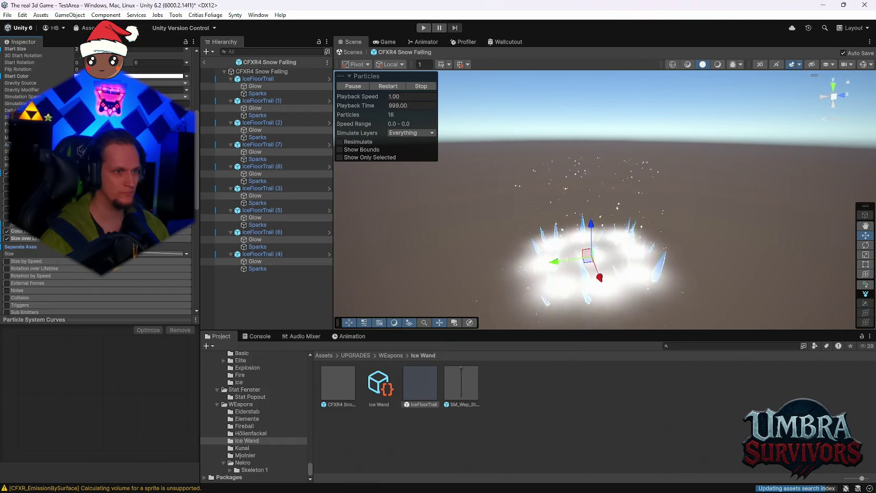
{"action": "scroll", "coordinate": [97, 185], "scroll_direction": "down", "scroll_amount": 4}
{"action": "scroll", "coordinate": [97, 185], "scroll_direction": "down", "scroll_amount": 4}
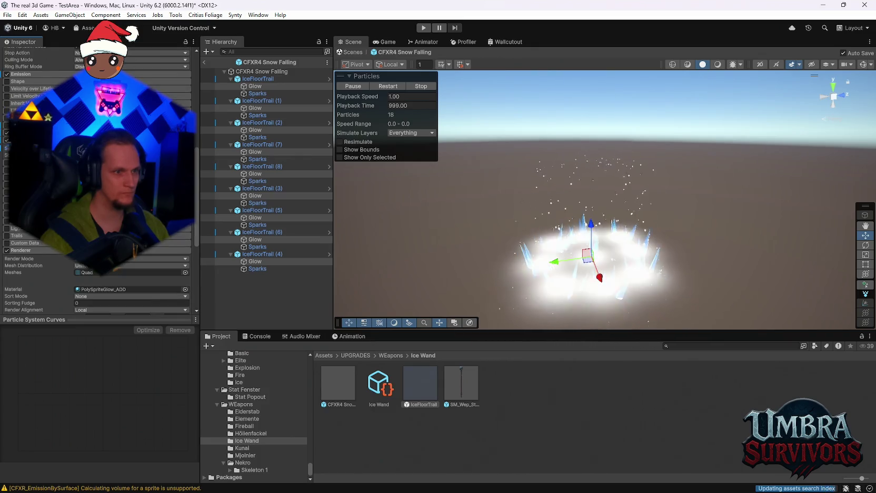
{"action": "scroll", "coordinate": [97, 184], "scroll_direction": "down", "scroll_amount": 5}
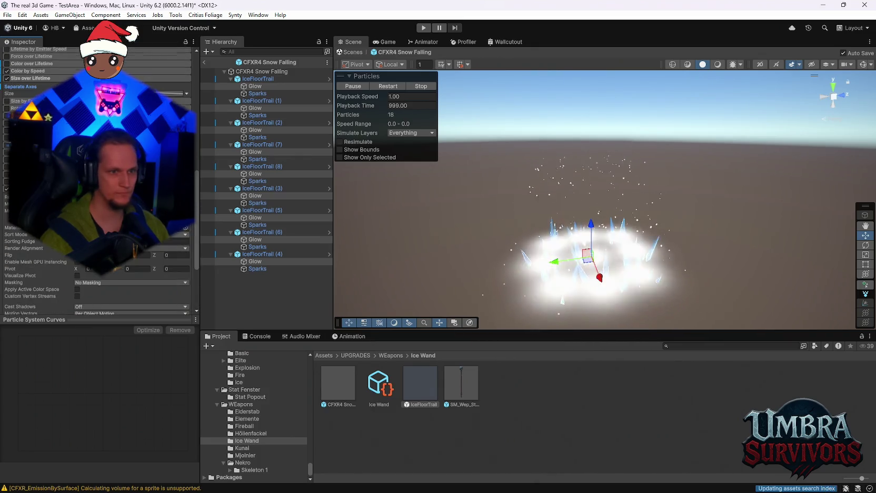
{"action": "scroll", "coordinate": [98, 185], "scroll_direction": "up", "scroll_amount": 6}
{"action": "left_click", "coordinate": [264, 233]}
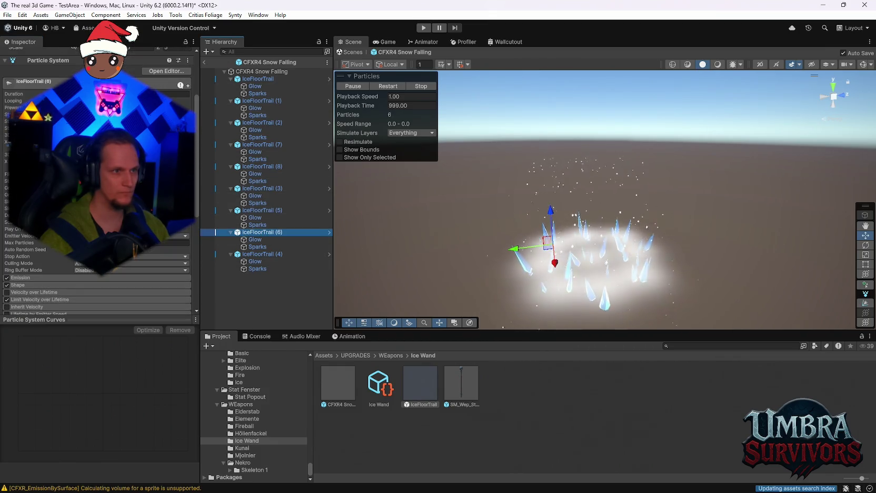
Search the Hierarchy for 'glow' and select all nine Glow objects
{"action": "mouse_move", "coordinate": [527, 253]}
{"action": "left_mouse_down"}
{"action": "mouse_move", "coordinate": [514, 203]}
{"action": "mouse_move", "coordinate": [525, 226]}
{"action": "left_mouse_up"}
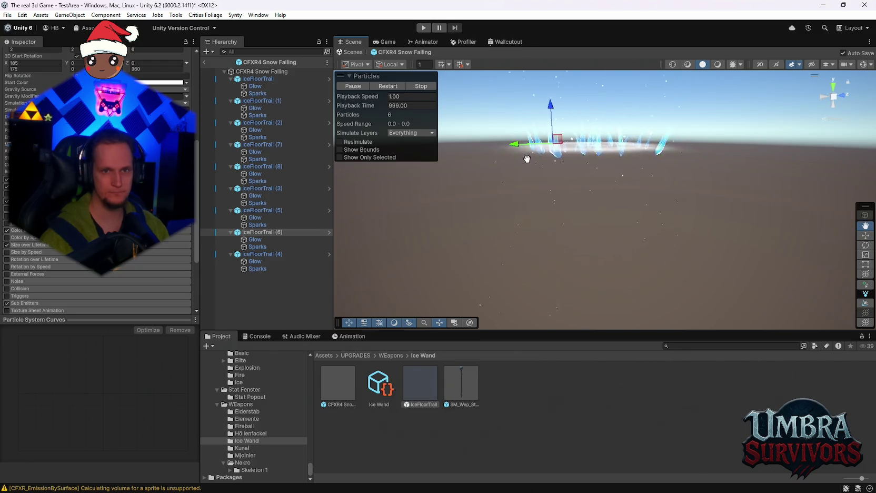
{"action": "left_click", "coordinate": [255, 86]}
{"action": "left_click", "coordinate": [243, 52]}
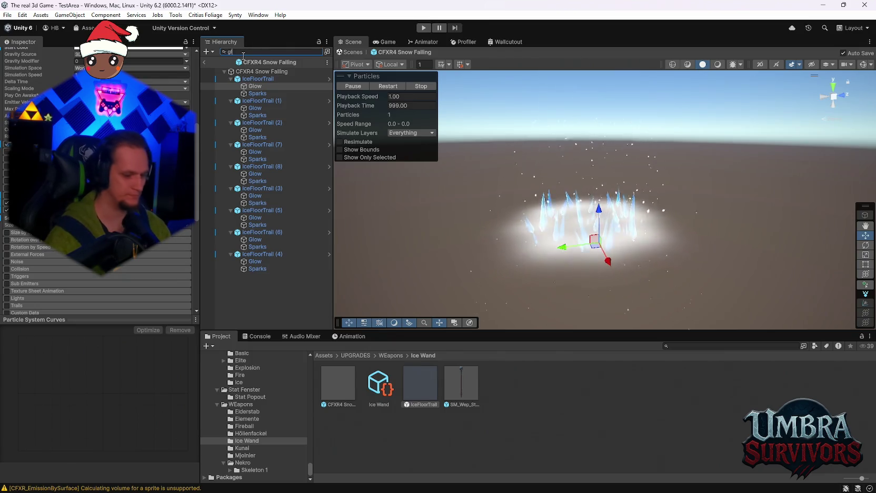
{"action": "type", "text": "glow"}
{"action": "left_click", "coordinate": [264, 222]}
{"action": "key", "text": "ctrl+a"}
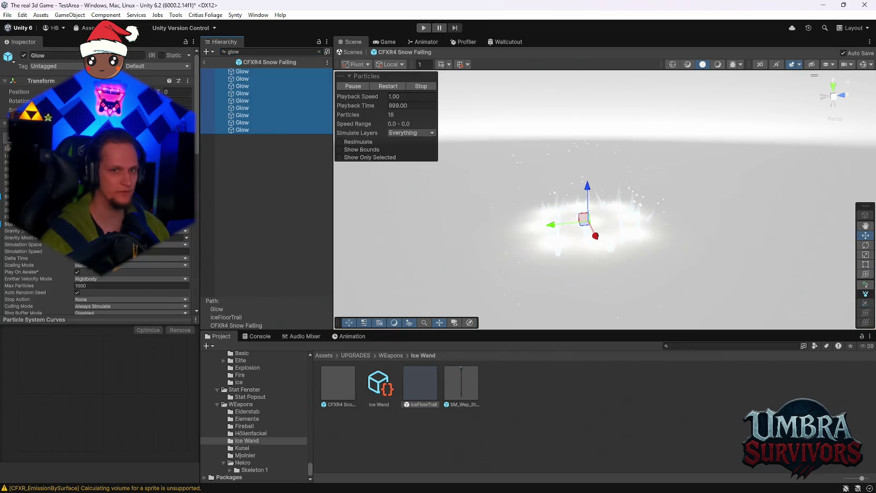
{"action": "left_click", "coordinate": [319, 52]}
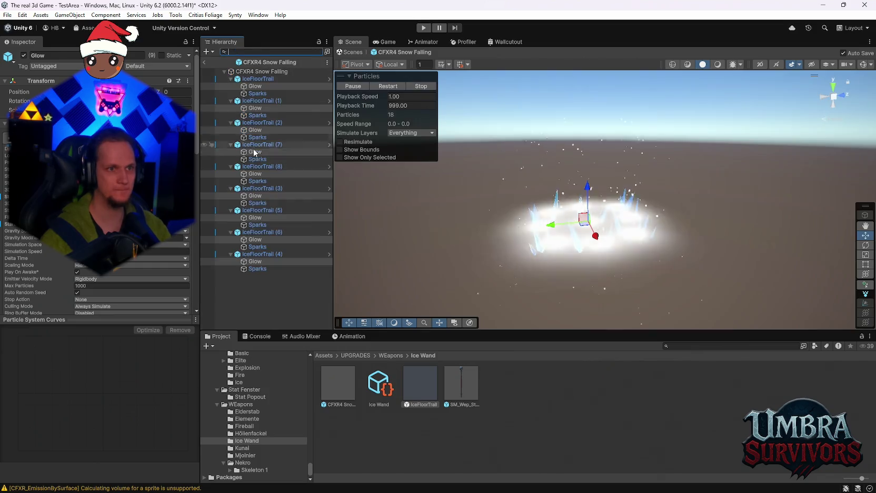
Deactivate all nine selected Glow objects so the white ground glow disappears
{"action": "scroll", "coordinate": [97, 184], "scroll_direction": "up", "scroll_amount": 2}
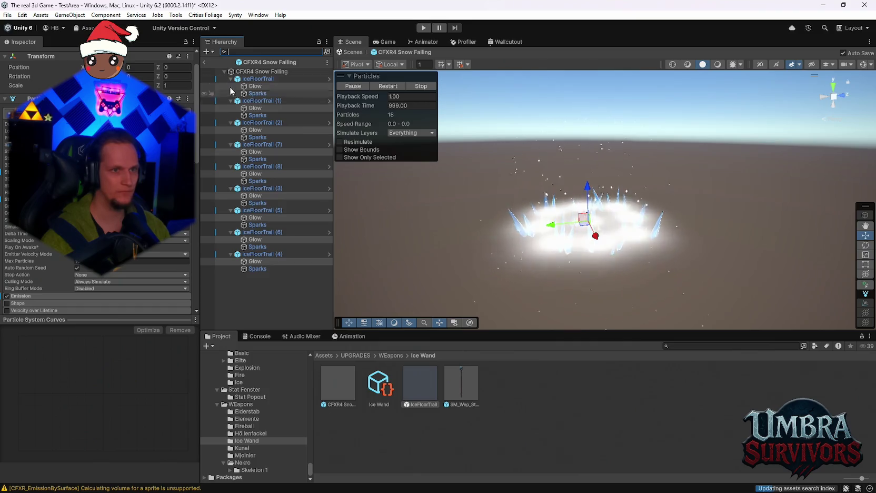
{"action": "scroll", "coordinate": [24, 86], "scroll_direction": "up", "scroll_amount": 2}
{"action": "left_click", "coordinate": [24, 55]}
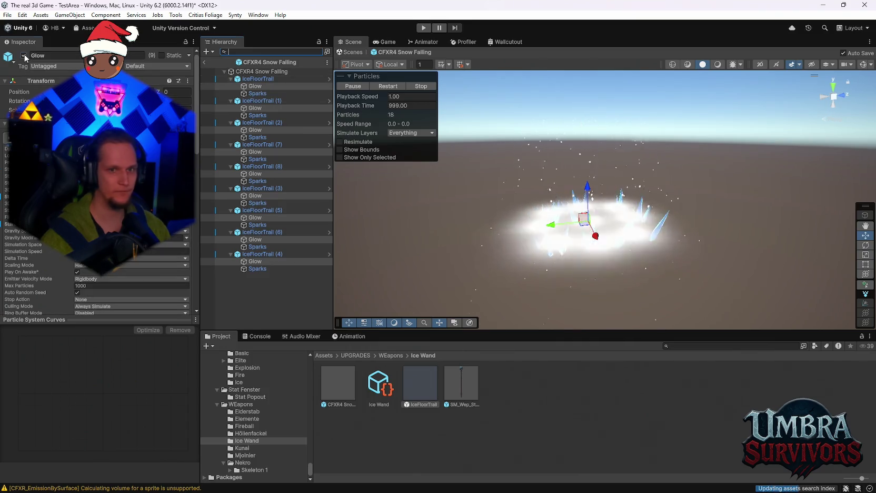
{"action": "mouse_move", "coordinate": [550, 243]}
{"action": "left_mouse_down"}
{"action": "mouse_move", "coordinate": [559, 221]}
{"action": "mouse_move", "coordinate": [581, 215]}
{"action": "mouse_move", "coordinate": [549, 248]}
{"action": "mouse_move", "coordinate": [506, 258]}
{"action": "mouse_move", "coordinate": [345, 247]}
{"action": "mouse_move", "coordinate": [466, 258]}
{"action": "mouse_move", "coordinate": [530, 232]}
{"action": "left_mouse_up"}
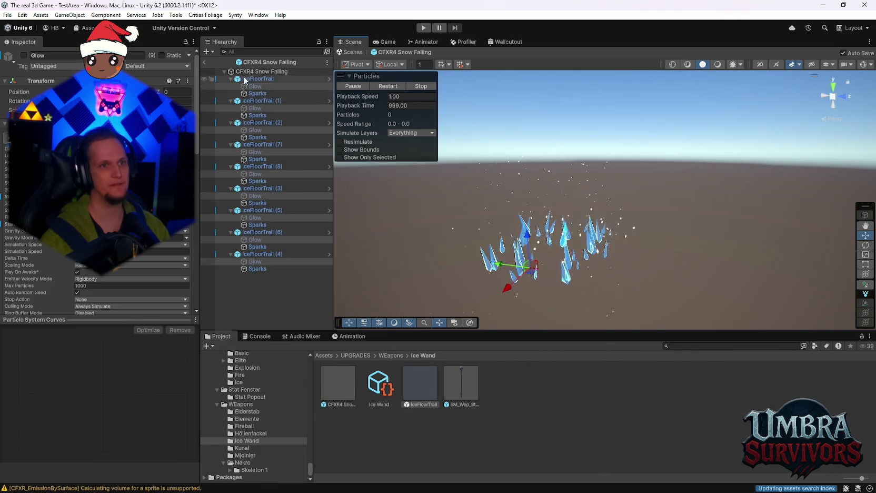
{"action": "left_click", "coordinate": [268, 51]}
Select all nine IceFloorTrail objects together in the Hierarchy
{"action": "left_click", "coordinate": [265, 80]}
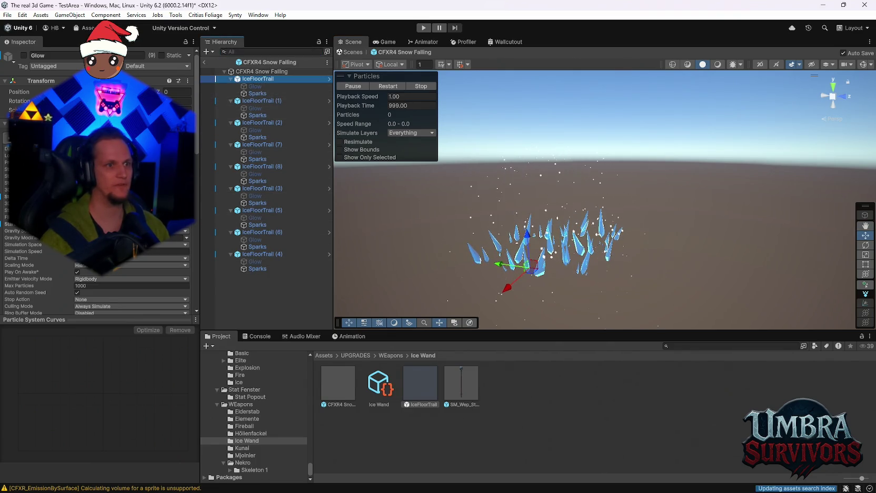
{"action": "left_click", "coordinate": [24, 56]}
{"action": "left_click", "coordinate": [23, 56]}
{"action": "left_click", "coordinate": [258, 101], "text": "ctrl"}
{"action": "left_click", "coordinate": [249, 123], "text": "ctrl"}
{"action": "left_click", "coordinate": [254, 144], "text": "ctrl"}
{"action": "left_click", "coordinate": [254, 166], "text": "ctrl"}
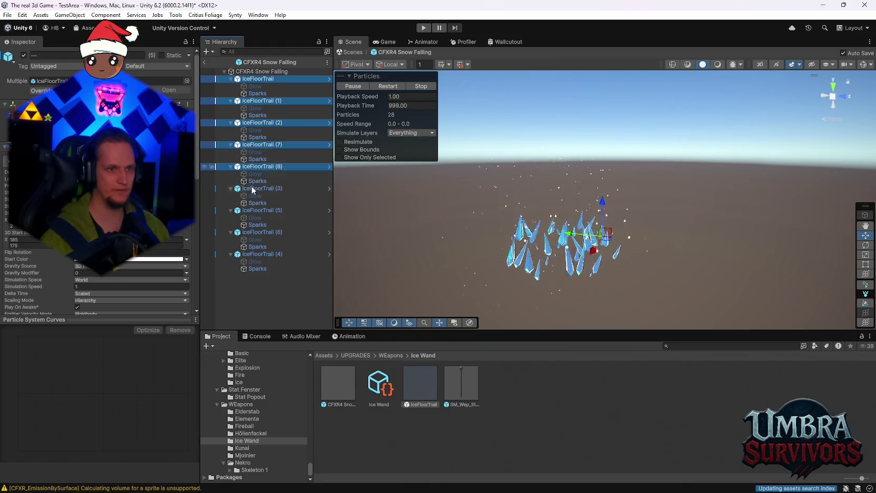
{"action": "left_click", "coordinate": [252, 188], "text": "ctrl"}
{"action": "left_click", "coordinate": [247, 211], "text": "ctrl"}
{"action": "left_click", "coordinate": [245, 232], "text": "ctrl"}
{"action": "left_click", "coordinate": [242, 255], "text": "ctrl"}
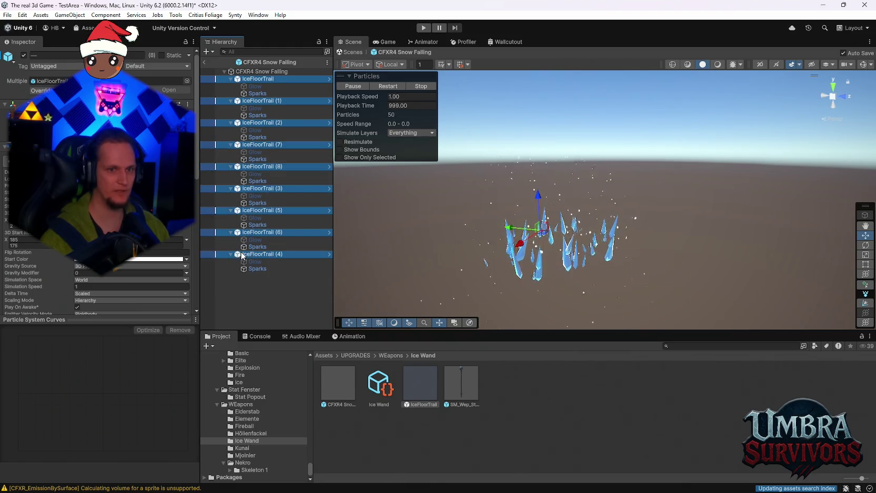
{"action": "left_click", "coordinate": [420, 387], "text": "ctrl"}
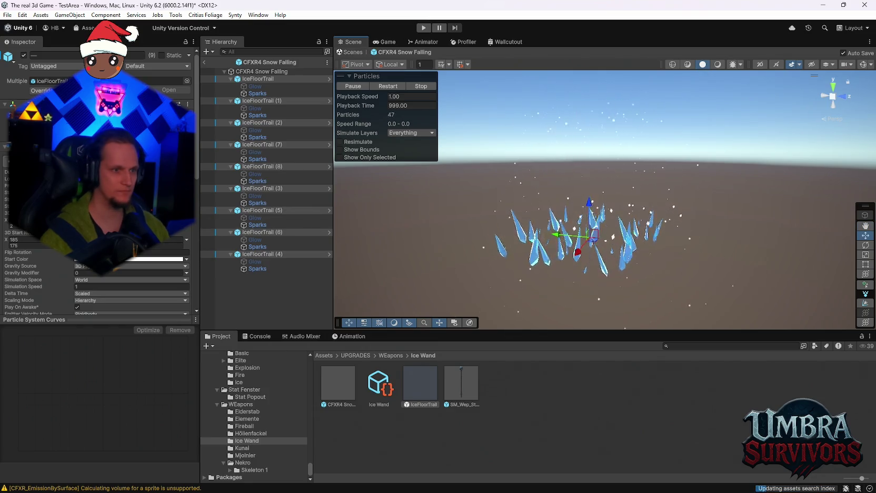
Open their shared Color over Lifetime gradient in the Gradient Editor
{"action": "scroll", "coordinate": [98, 237], "scroll_direction": "down", "scroll_amount": 5}
{"action": "scroll", "coordinate": [97, 237], "scroll_direction": "down", "scroll_amount": 5}
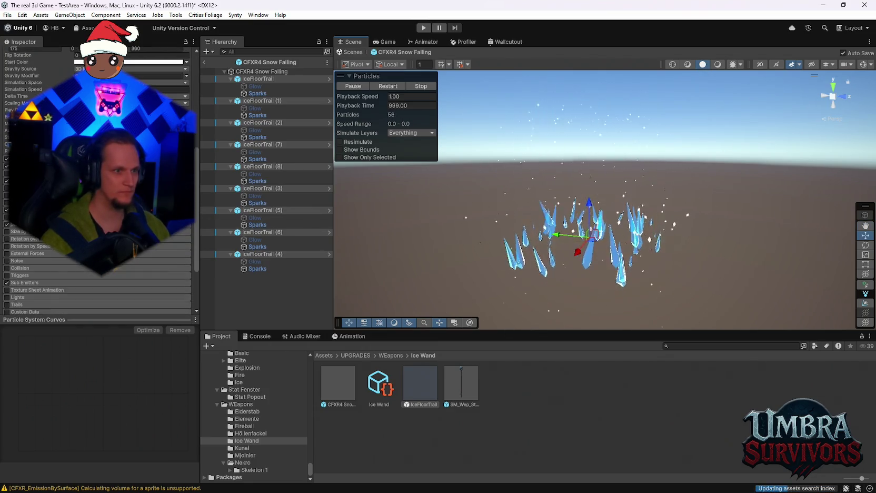
{"action": "scroll", "coordinate": [97, 237], "scroll_direction": "up", "scroll_amount": 1}
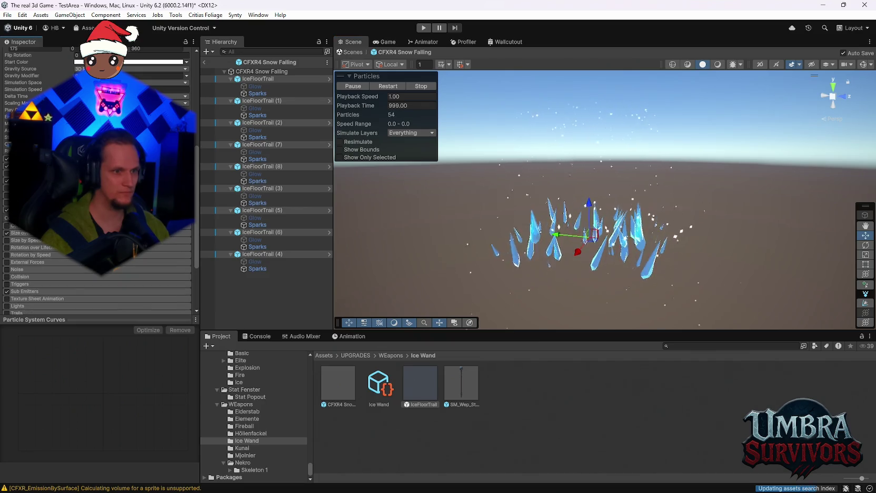
{"action": "left_click", "coordinate": [132, 218]}
Set both gradient colour keys, cyan start and blue end, to white
{"action": "left_click", "coordinate": [548, 233]}
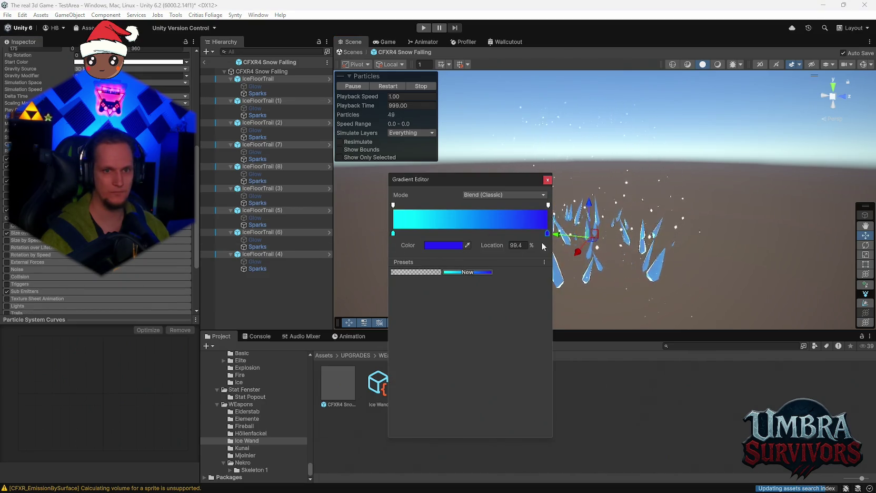
{"action": "left_click", "coordinate": [393, 232]}
{"action": "left_click", "coordinate": [445, 246]}
{"action": "left_click_drag", "start_coordinate": [451, 253], "coordinate": [442, 229]}
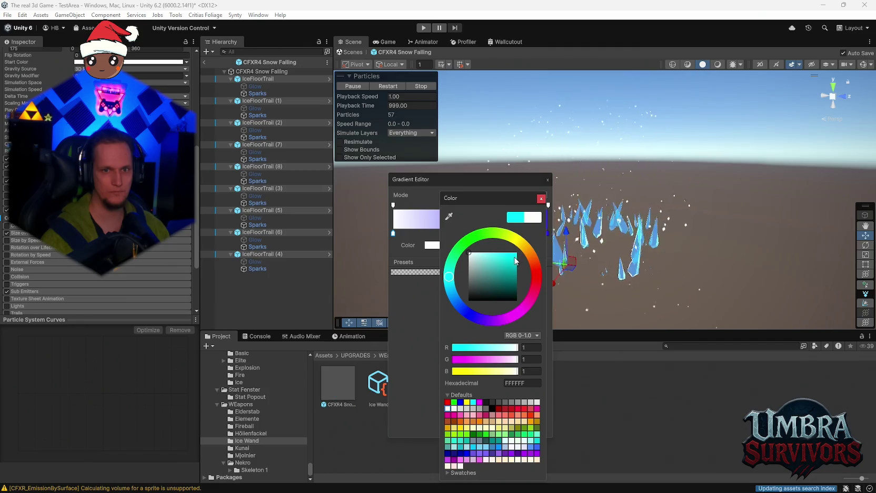
{"action": "left_click", "coordinate": [547, 180]}
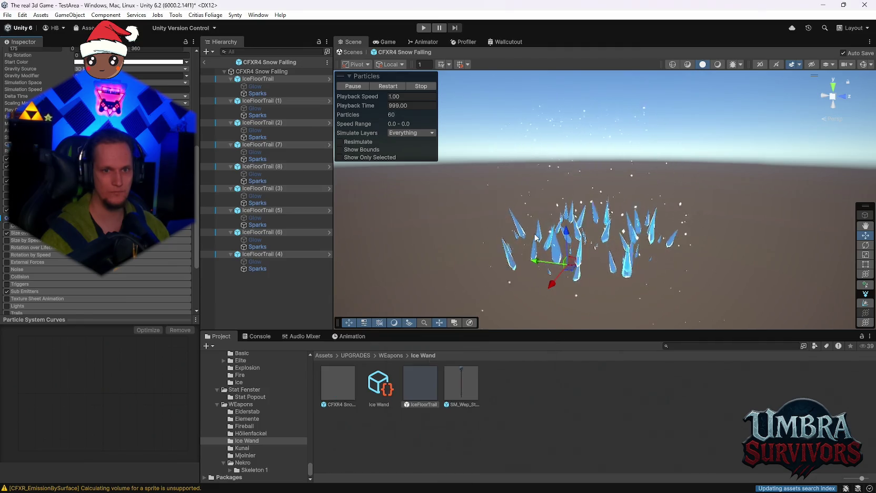
{"action": "left_click", "coordinate": [548, 233]}
{"action": "left_click", "coordinate": [448, 245]}
{"action": "left_click_drag", "start_coordinate": [482, 269], "coordinate": [454, 242]}
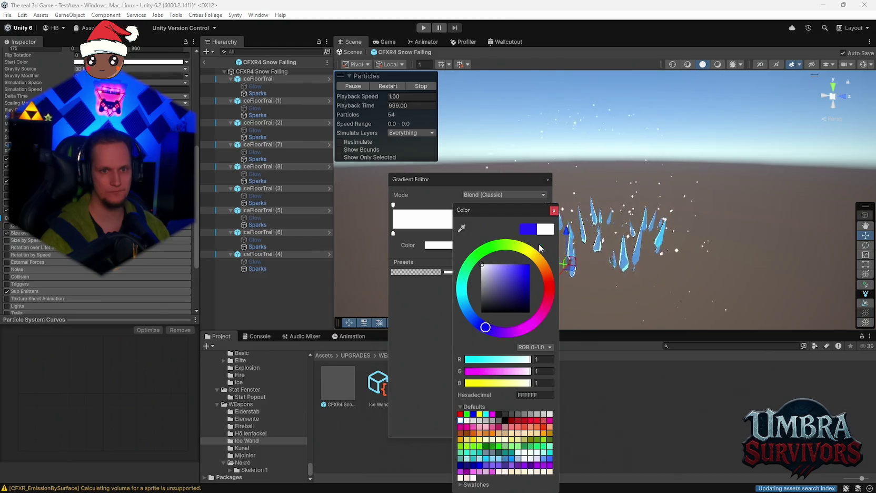
{"action": "left_click", "coordinate": [554, 210]}
{"action": "left_click", "coordinate": [548, 180]}
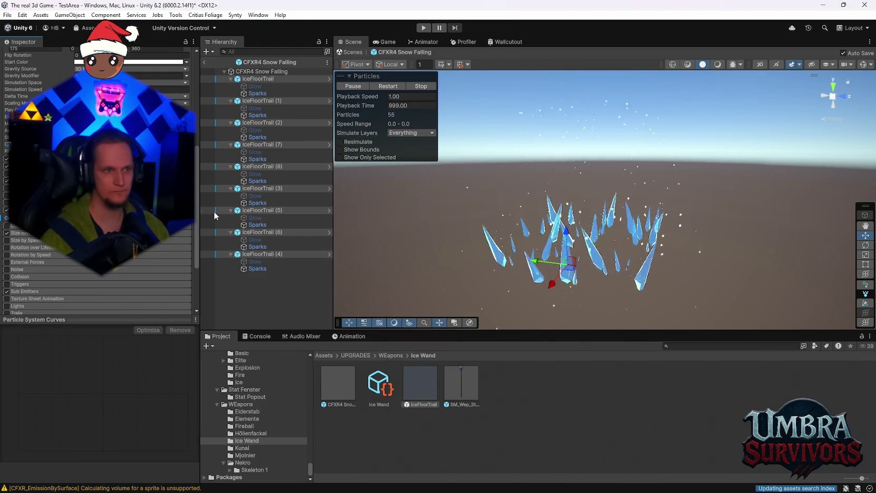
Check the lifetime colour unchanged, then expand the Sub Emitters module
{"action": "scroll", "coordinate": [97, 179], "scroll_direction": "up", "scroll_amount": 2}
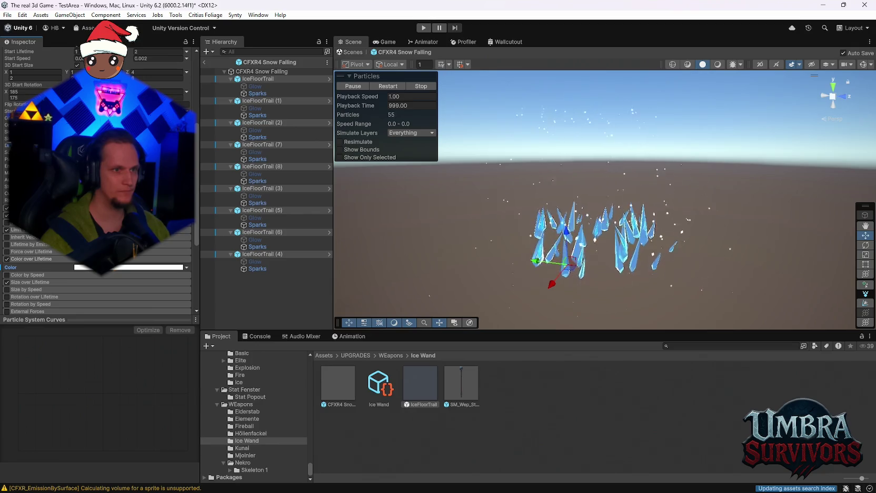
{"action": "left_click", "coordinate": [129, 267]}
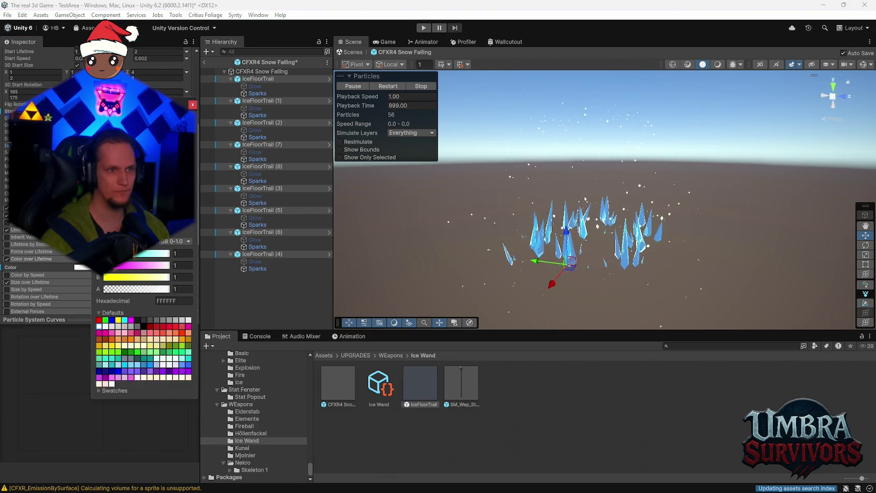
{"action": "key", "text": "Escape"}
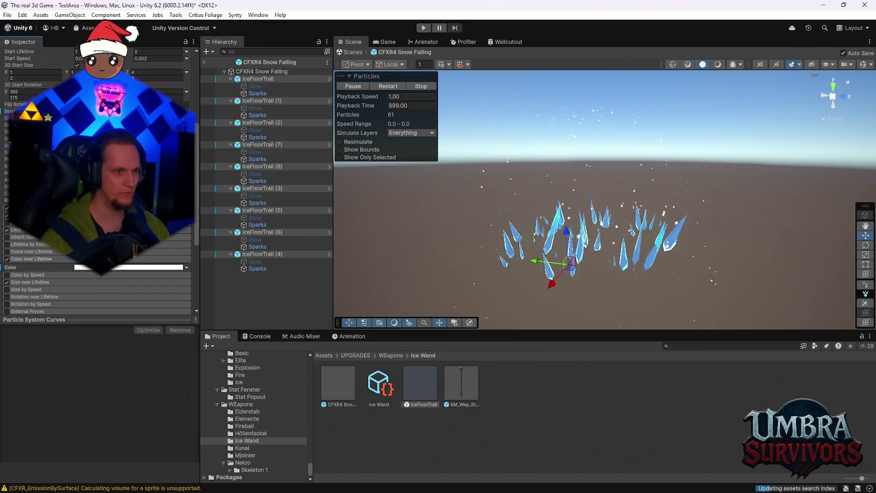
{"action": "scroll", "coordinate": [95, 237], "scroll_direction": "down", "scroll_amount": 2}
{"action": "left_click", "coordinate": [43, 258]}
{"action": "left_click", "coordinate": [41, 256]}
{"action": "scroll", "coordinate": [63, 258], "scroll_direction": "down", "scroll_amount": 2}
{"action": "left_click", "coordinate": [46, 266]}
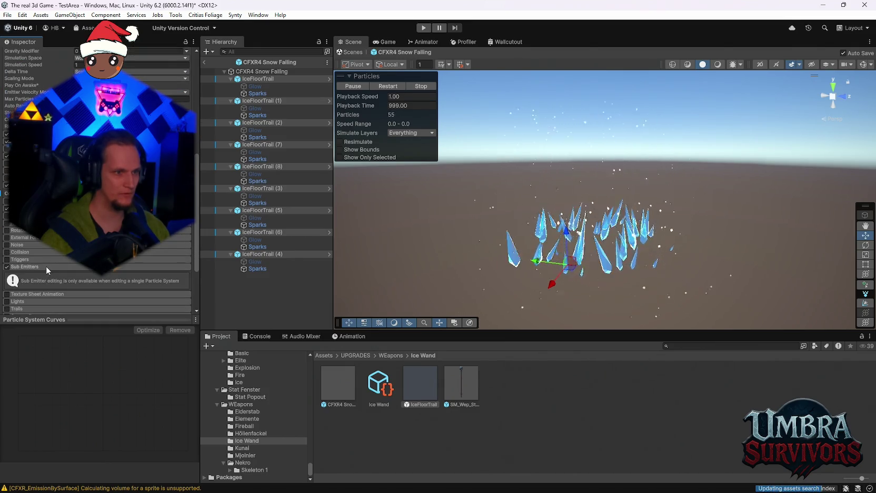
{"action": "scroll", "coordinate": [46, 266], "scroll_direction": "down", "scroll_amount": 3}
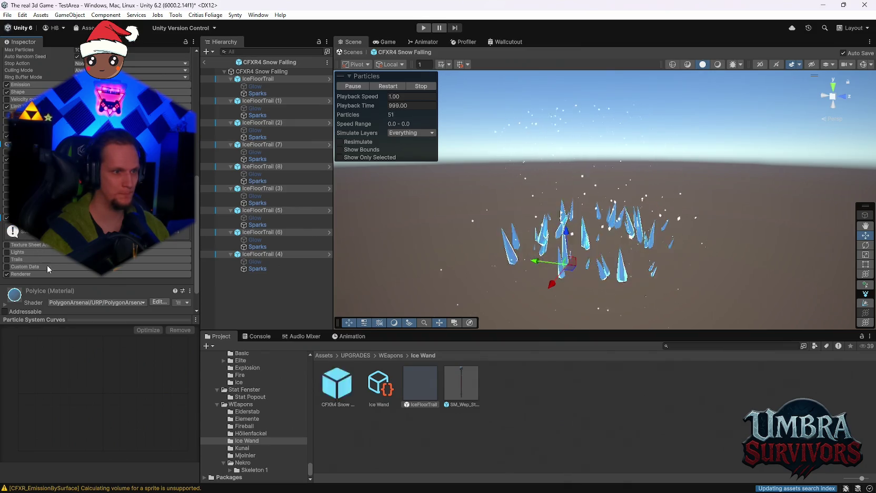
Locate the trails' assigned PolyIce material in the Project window from the Renderer settings
{"action": "left_click", "coordinate": [30, 274]}
{"action": "scroll", "coordinate": [46, 265], "scroll_direction": "down", "scroll_amount": 3}
{"action": "left_click", "coordinate": [131, 263]}
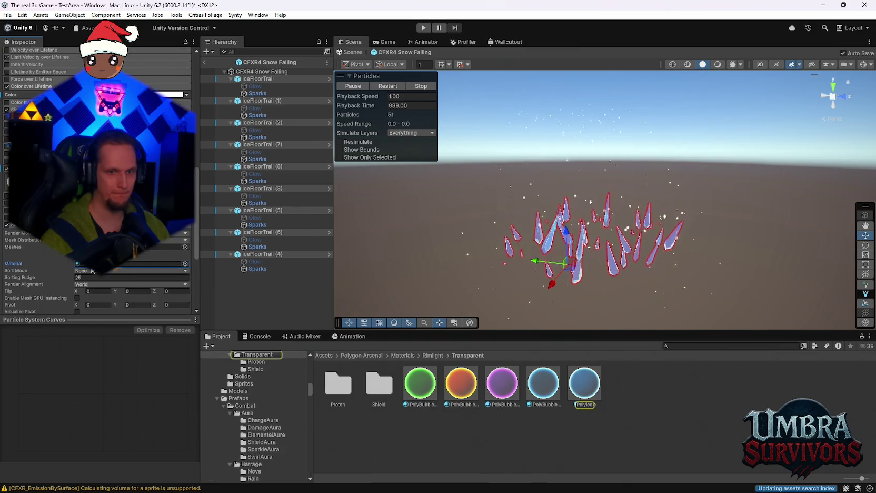
{"action": "left_click", "coordinate": [584, 387]}
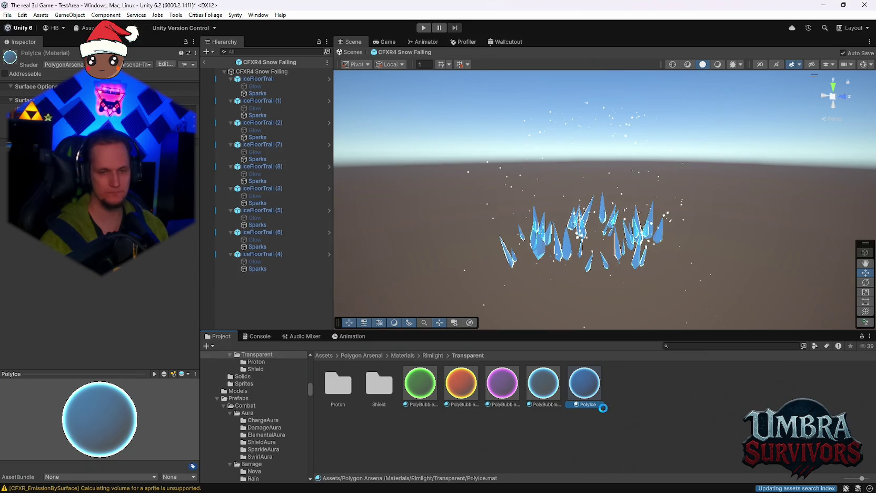
Duplicate PolyIce and rename the copy to 'Polyice white'
{"action": "key", "text": "ctrl+d"}
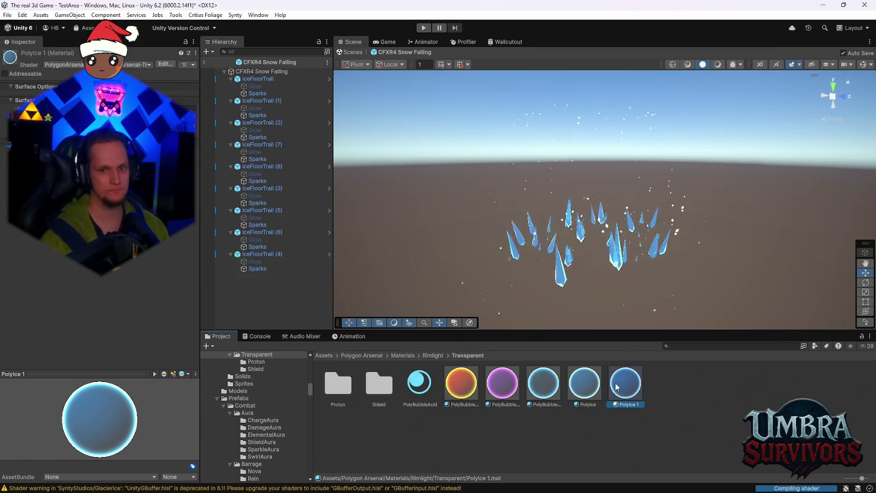
{"action": "right_click", "coordinate": [627, 385]}
{"action": "left_click", "coordinate": [656, 169]}
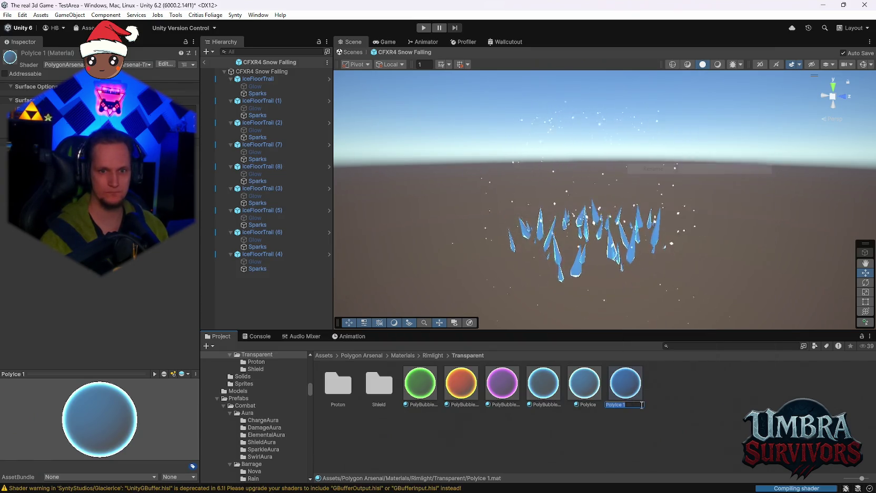
{"action": "type", "text": "Polyice white"}
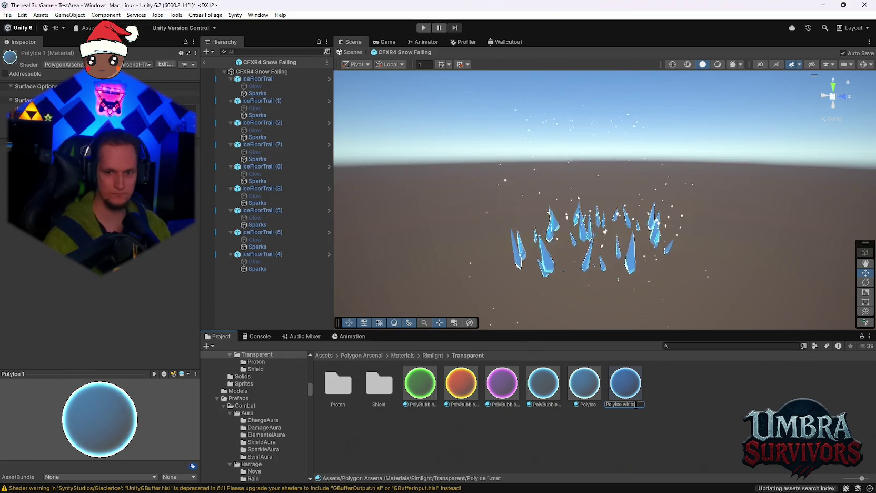
{"action": "key", "text": "Return"}
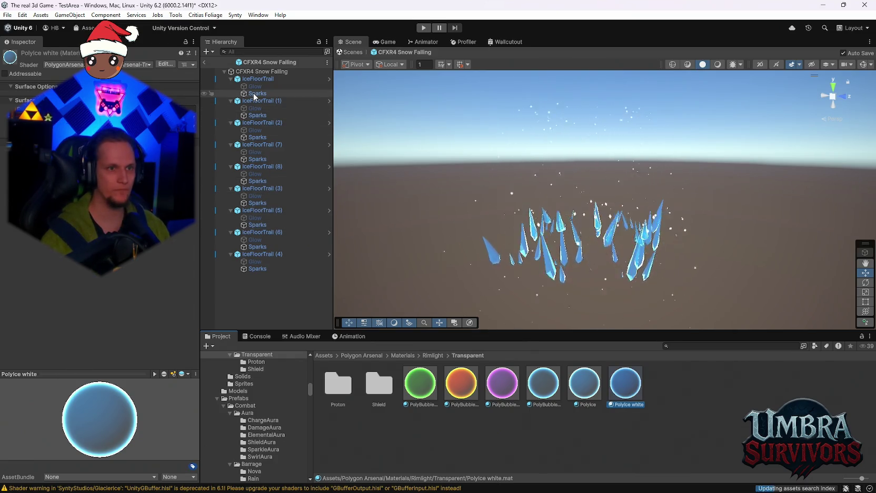
{"action": "left_click", "coordinate": [253, 80]}
Assign the Polyice white material to all nine selected IceFloorTrail emitters
{"action": "left_click", "coordinate": [251, 100], "text": "ctrl"}
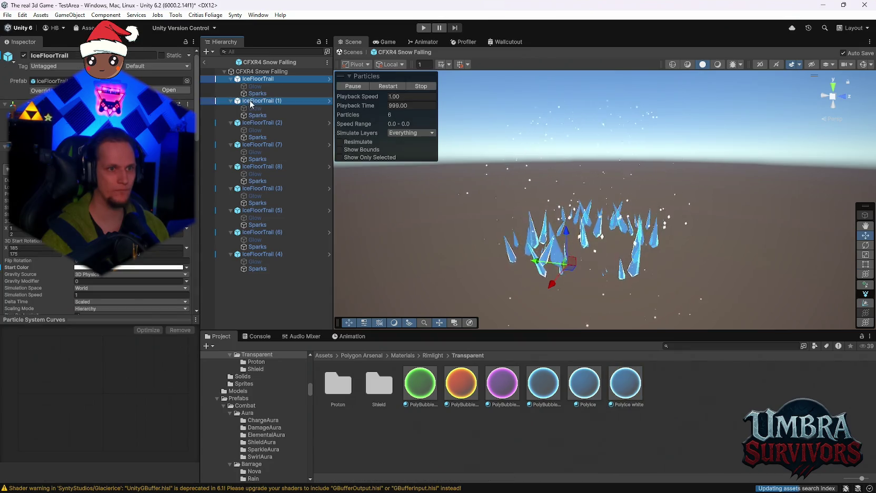
{"action": "left_click", "coordinate": [253, 122], "text": "ctrl"}
{"action": "left_click", "coordinate": [254, 145], "text": "ctrl"}
{"action": "left_click", "coordinate": [255, 166], "text": "ctrl"}
{"action": "left_click", "coordinate": [254, 189], "text": "ctrl"}
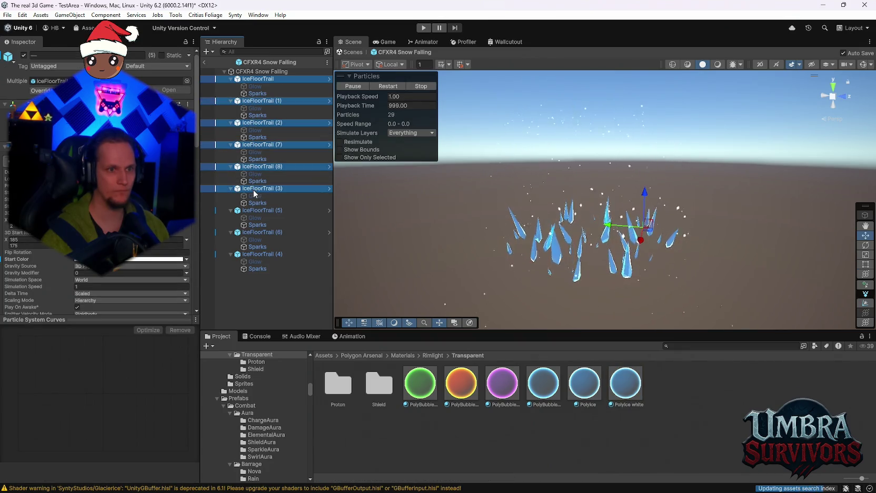
{"action": "left_click", "coordinate": [254, 211], "text": "ctrl"}
{"action": "left_click", "coordinate": [253, 232], "text": "ctrl"}
{"action": "left_click", "coordinate": [253, 254], "text": "ctrl"}
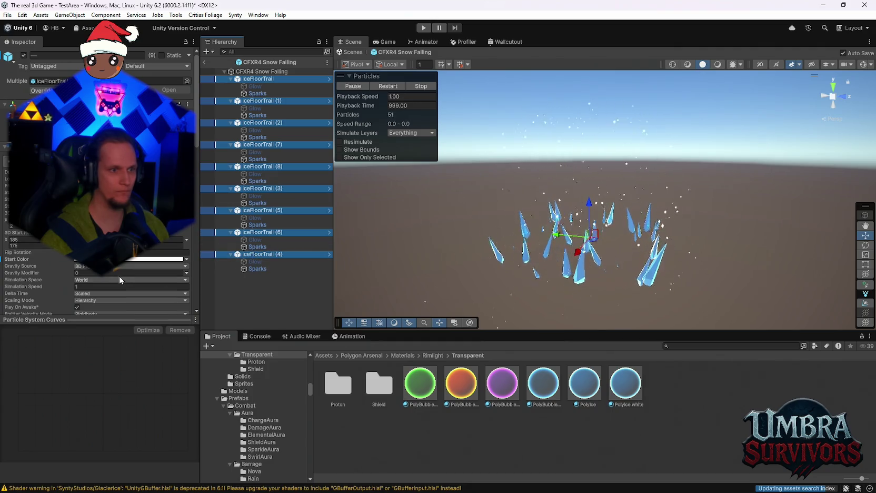
{"action": "scroll", "coordinate": [120, 271], "scroll_direction": "down", "scroll_amount": 10}
{"action": "left_click_drag", "start_coordinate": [626, 382], "coordinate": [574, 242]}
Tint the Polyice white material colour a light blue
{"action": "left_click", "coordinate": [625, 385]}
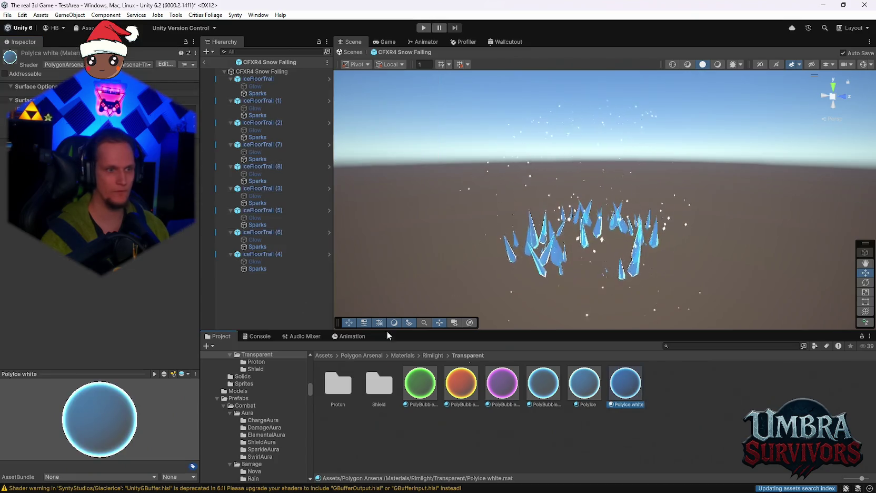
{"action": "left_click", "coordinate": [179, 111]}
{"action": "left_click", "coordinate": [116, 373]}
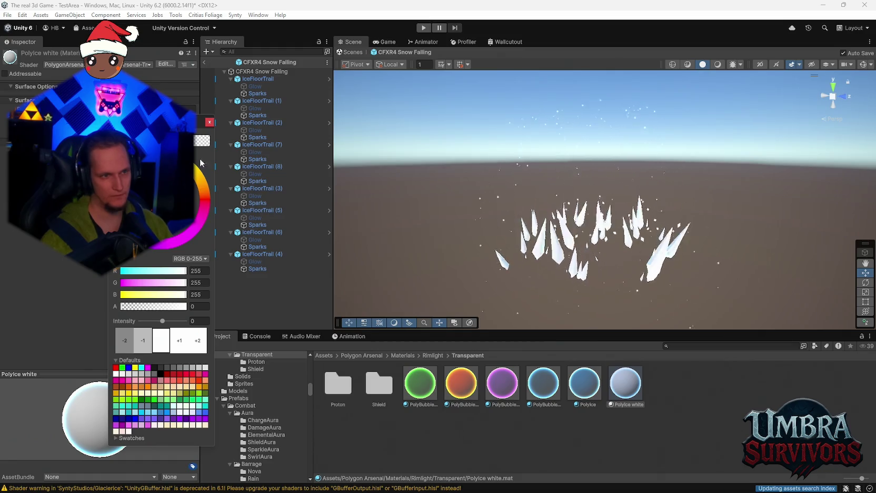
{"action": "left_click", "coordinate": [146, 181]}
{"action": "left_click", "coordinate": [154, 182]}
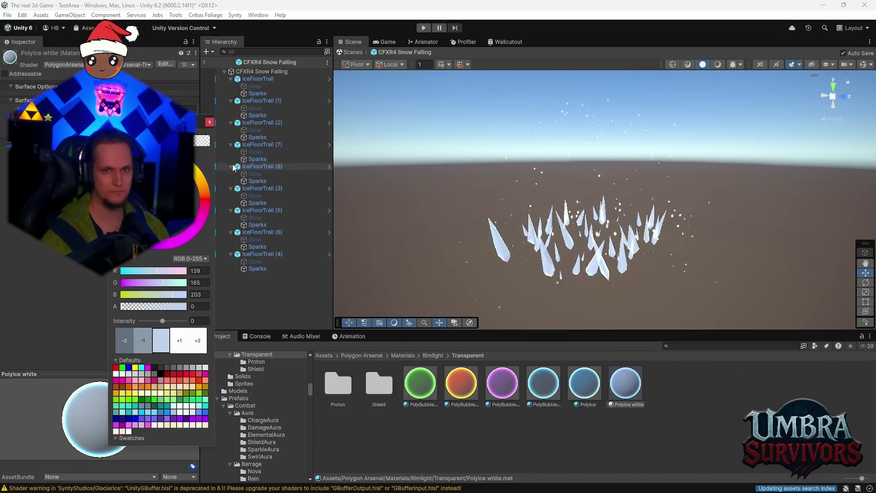
{"action": "key", "text": "Escape"}
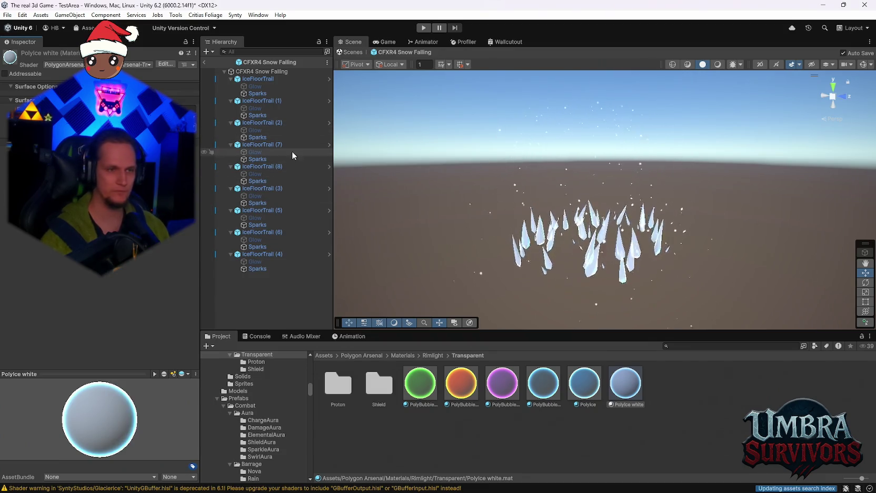
Reselect all nine IceFloorTrail emitters in the Hierarchy
{"action": "left_click", "coordinate": [257, 102], "text": "ctrl"}
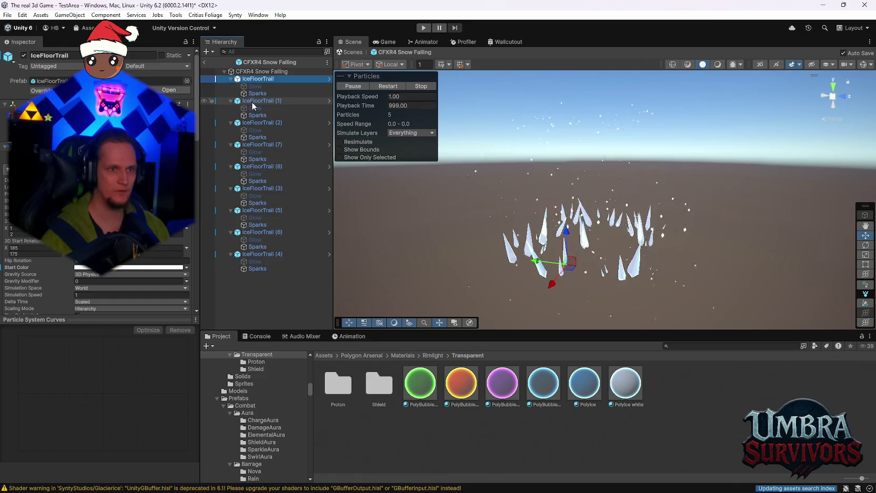
{"action": "left_click", "coordinate": [252, 124], "text": "ctrl"}
{"action": "left_click", "coordinate": [253, 145], "text": "ctrl"}
{"action": "left_click", "coordinate": [253, 167], "text": "ctrl"}
{"action": "left_click", "coordinate": [253, 189], "text": "ctrl"}
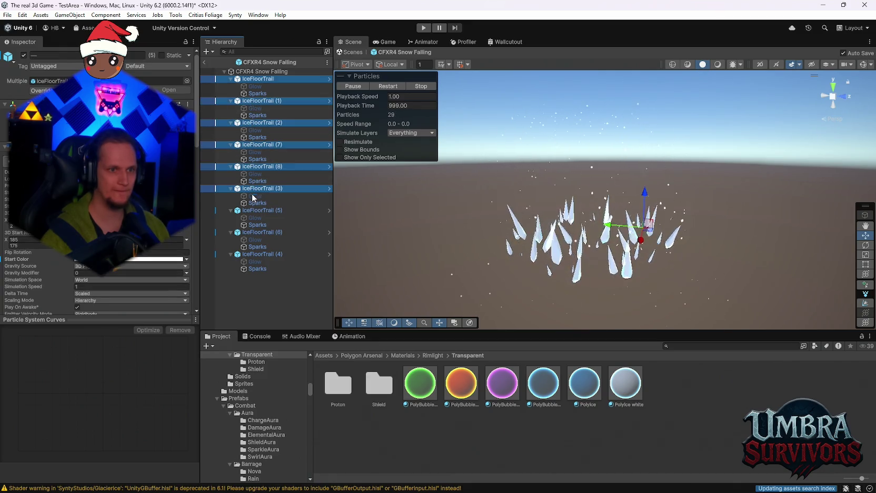
{"action": "left_click", "coordinate": [253, 210], "text": "ctrl"}
{"action": "left_click", "coordinate": [252, 233], "text": "ctrl"}
{"action": "left_click", "coordinate": [251, 255], "text": "ctrl"}
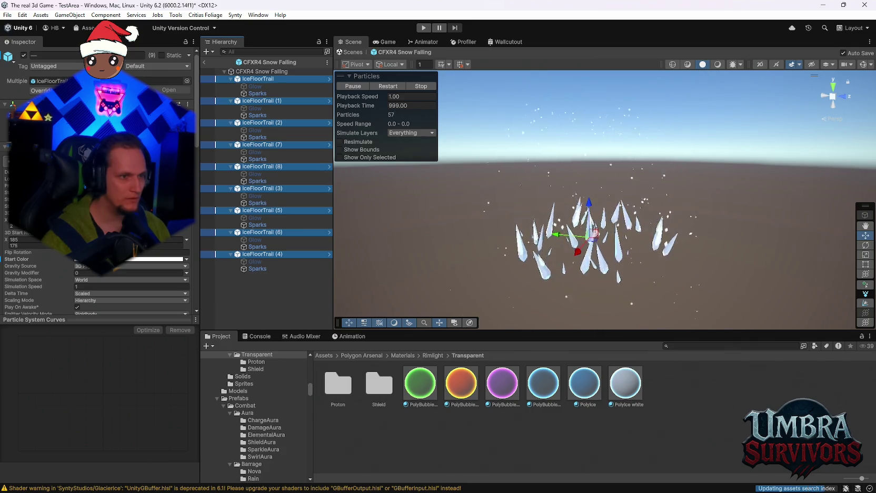
{"action": "scroll", "coordinate": [97, 185], "scroll_direction": "down", "scroll_amount": 2}
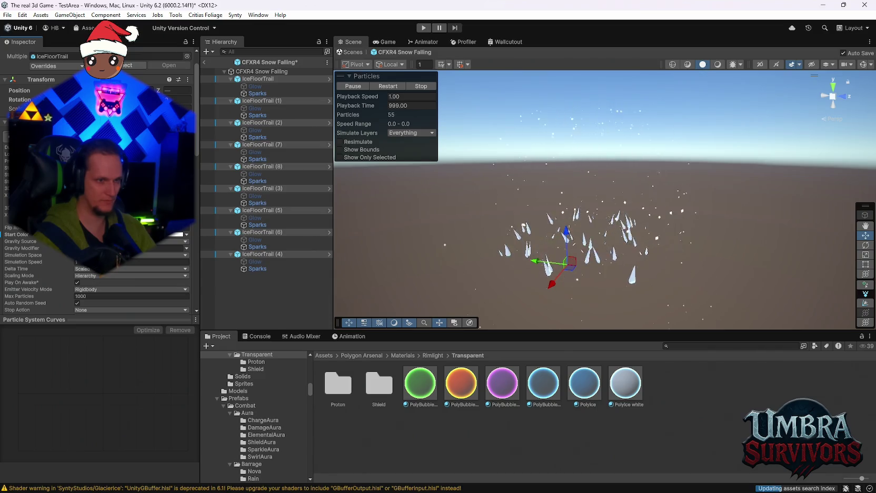
Select the Sparks child under every IceFloorTrail emitter
{"action": "scroll", "coordinate": [97, 211], "scroll_direction": "down", "scroll_amount": 5}
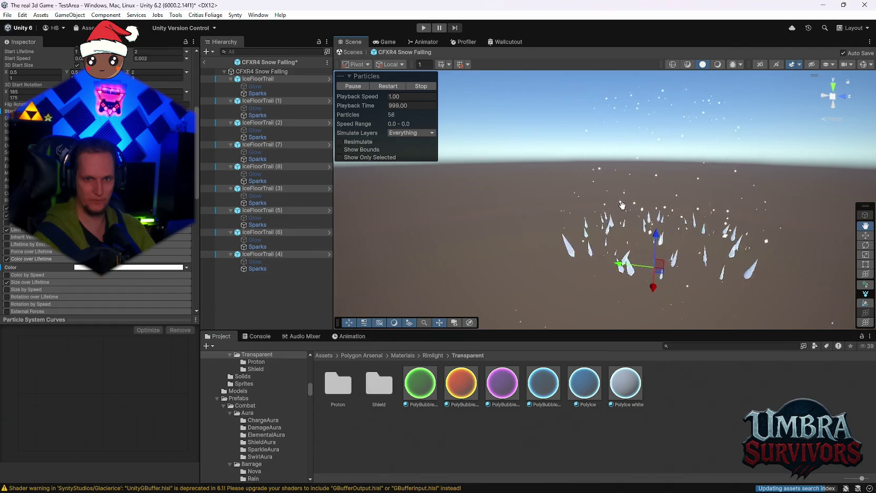
{"action": "left_click", "coordinate": [258, 93]}
{"action": "left_click", "coordinate": [257, 115], "text": "ctrl"}
{"action": "left_click", "coordinate": [258, 137], "text": "ctrl"}
{"action": "left_click", "coordinate": [257, 180], "text": "ctrl"}
{"action": "left_click", "coordinate": [257, 203], "text": "ctrl"}
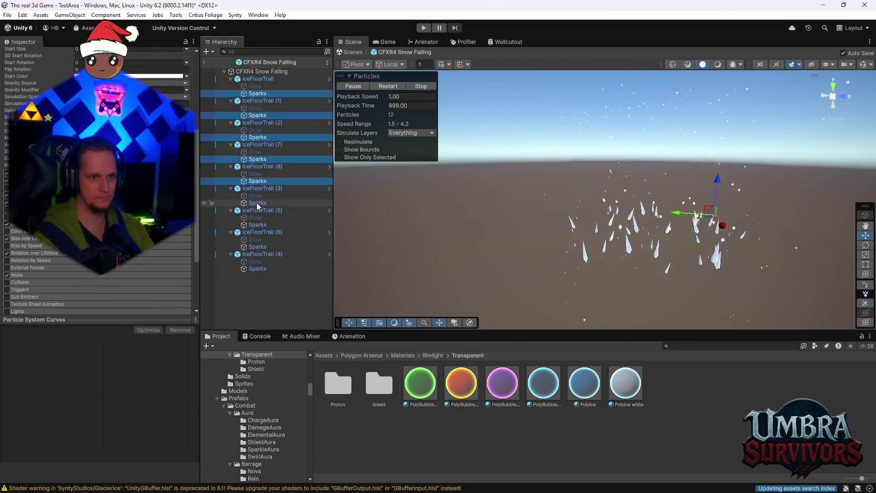
{"action": "left_click", "coordinate": [257, 224], "text": "ctrl"}
{"action": "left_click", "coordinate": [258, 247], "text": "ctrl"}
{"action": "left_click", "coordinate": [255, 269], "text": "ctrl"}
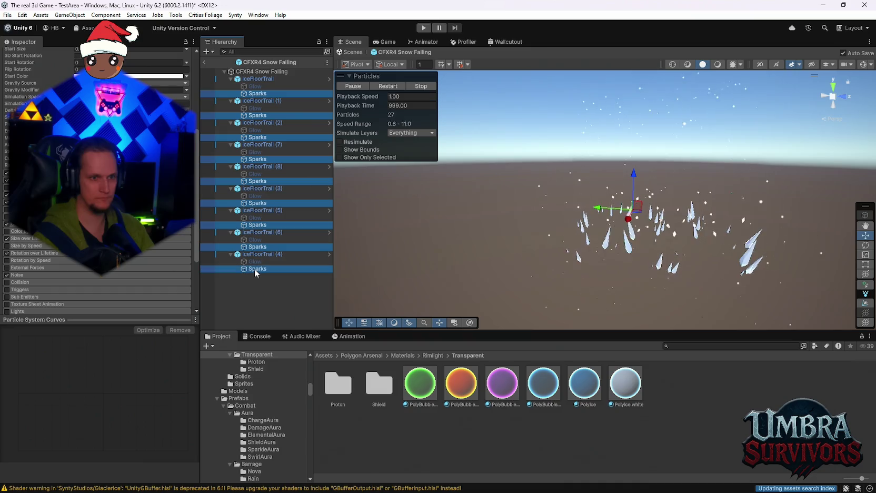
Reduce the selected Sparks' Start Size, then deselect and pan across the ice crystals
{"action": "scroll", "coordinate": [95, 210], "scroll_direction": "up", "scroll_amount": 10}
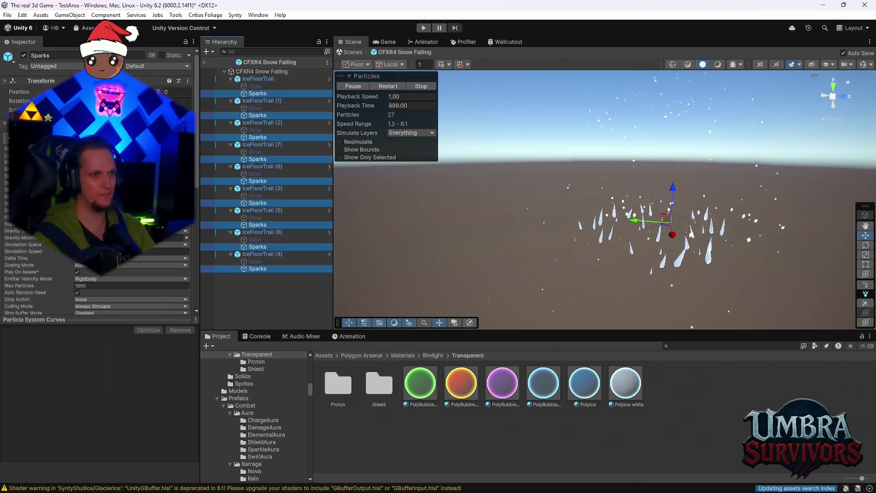
{"action": "scroll", "coordinate": [95, 211], "scroll_direction": "down", "scroll_amount": 10}
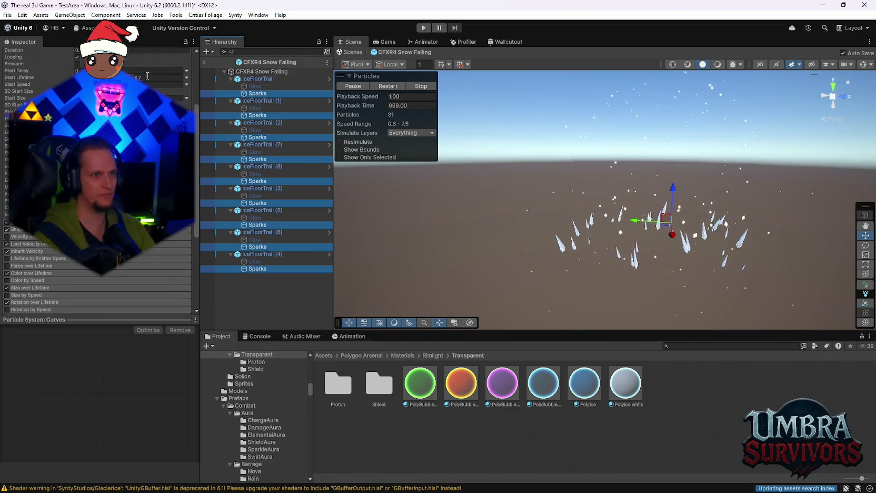
{"action": "left_click", "coordinate": [15, 98]}
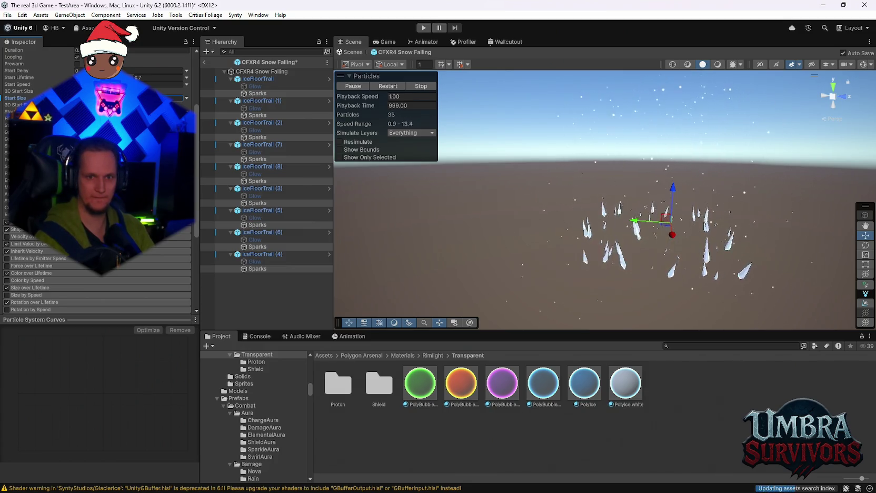
{"action": "scroll", "coordinate": [638, 174], "scroll_direction": "down", "scroll_amount": 2}
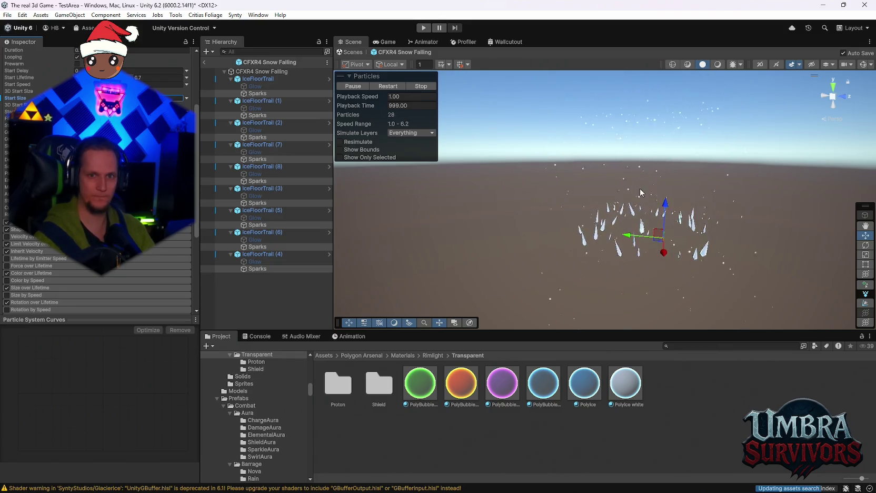
{"action": "left_click", "coordinate": [766, 149]}
{"action": "key", "text": "q"}
{"action": "left_click_drag", "start_coordinate": [766, 149], "coordinate": [691, 147]}
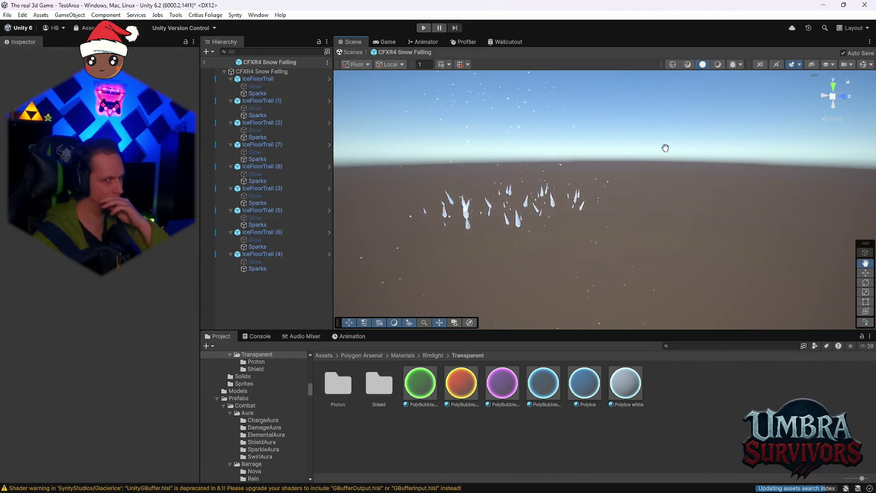
Look down on the crystals, then open the DamageAura folder and preview DamageAuraFire
{"action": "key", "text": "w"}
{"action": "mouse_move", "coordinate": [607, 173]}
{"action": "left_mouse_down"}
{"action": "mouse_move", "coordinate": [619, 197]}
{"action": "mouse_move", "coordinate": [501, 190]}
{"action": "mouse_move", "coordinate": [569, 229]}
{"action": "mouse_move", "coordinate": [560, 211]}
{"action": "mouse_move", "coordinate": [573, 279]}
{"action": "left_mouse_up"}
{"action": "key", "text": "q"}
{"action": "key", "text": "w"}
{"action": "scroll", "coordinate": [264, 421], "scroll_direction": "down", "scroll_amount": 4}
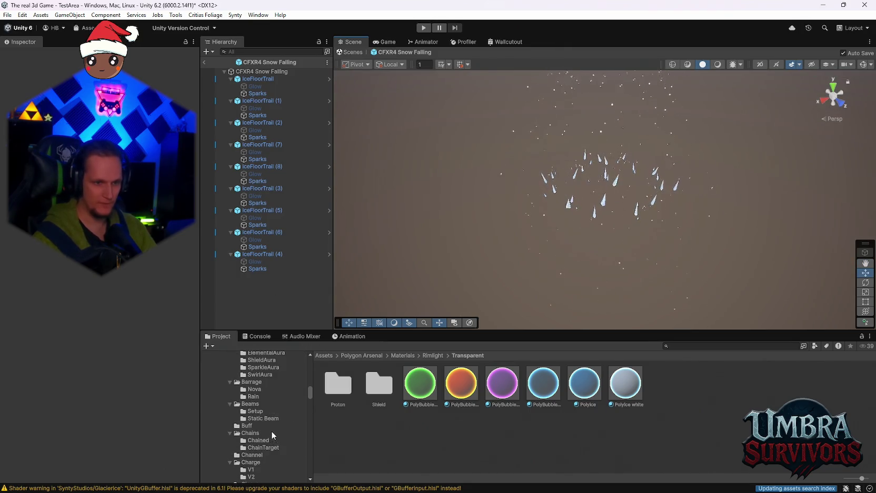
{"action": "scroll", "coordinate": [273, 439], "scroll_direction": "up", "scroll_amount": 3}
{"action": "left_click", "coordinate": [264, 400]}
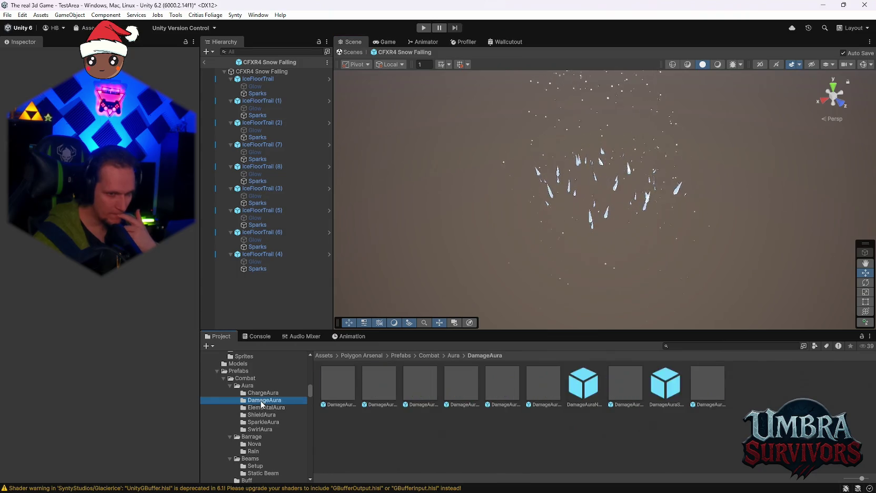
{"action": "double_click", "coordinate": [341, 389]}
Preview the next aura prefabs in turn, up to DamageAuraShadow
{"action": "left_click", "coordinate": [399, 391]}
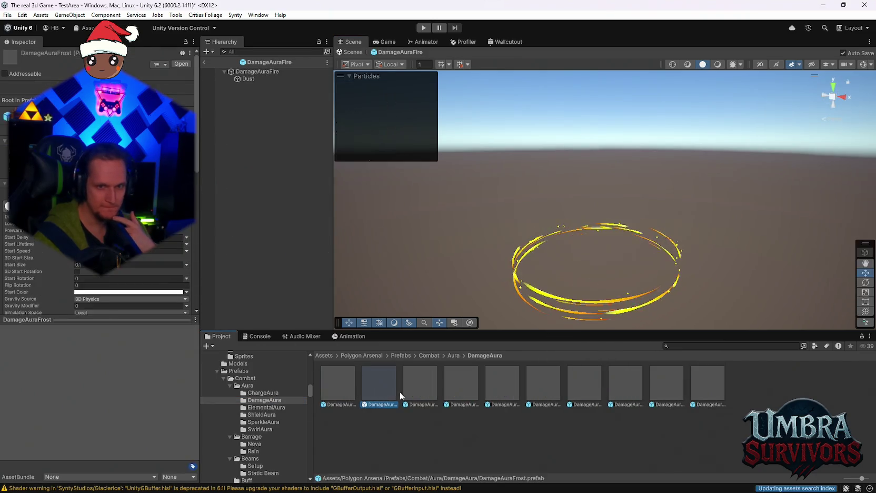
{"action": "double_click", "coordinate": [426, 382]}
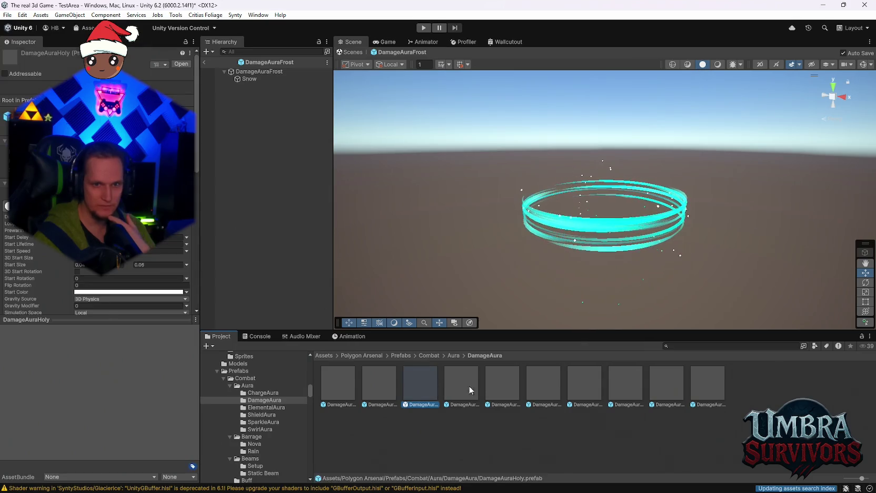
{"action": "double_click", "coordinate": [476, 378]}
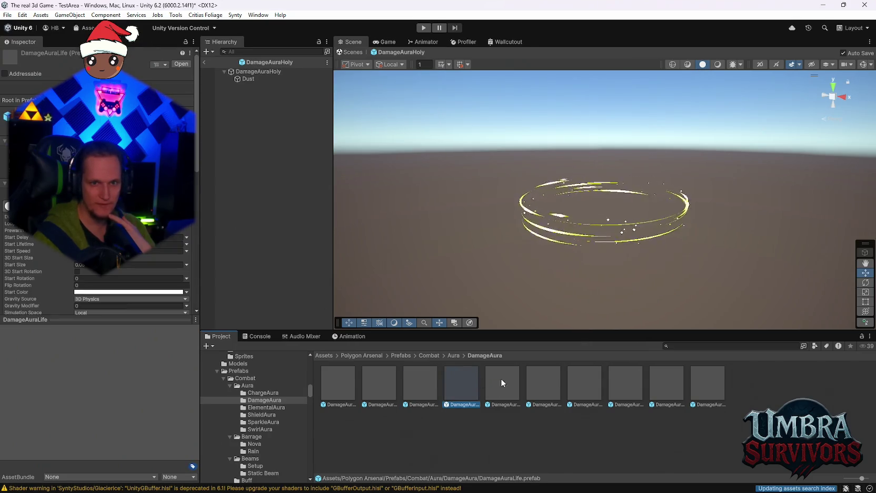
{"action": "double_click", "coordinate": [512, 381]}
{"action": "double_click", "coordinate": [545, 385]}
{"action": "double_click", "coordinate": [580, 385]}
{"action": "left_click", "coordinate": [619, 385]}
{"action": "double_click", "coordinate": [619, 385]}
Preview the DamageAuraStorm, DamageAuraWater and DamageAuraLife prefabs
{"action": "double_click", "coordinate": [713, 381]}
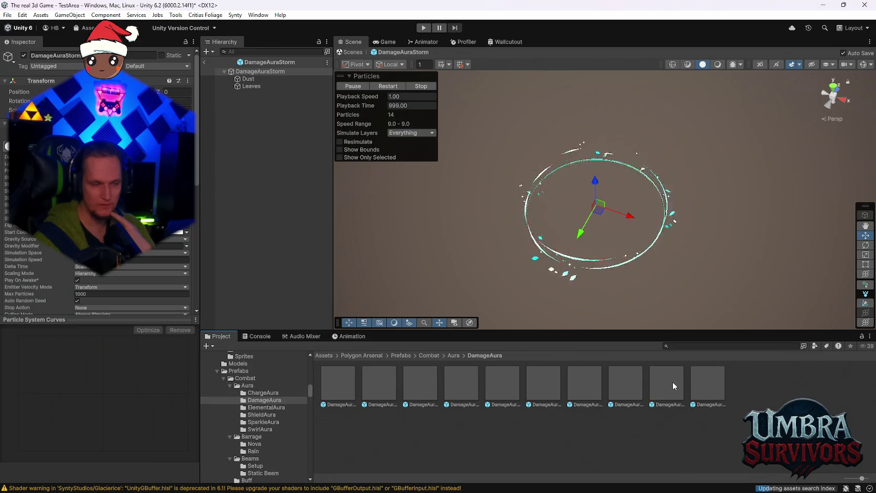
{"action": "double_click", "coordinate": [693, 386]}
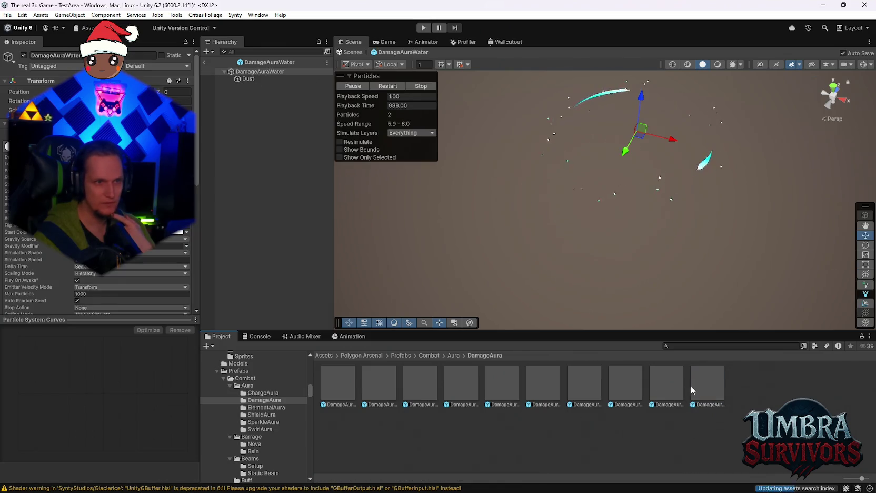
{"action": "double_click", "coordinate": [420, 383]}
{"action": "double_click", "coordinate": [458, 383]}
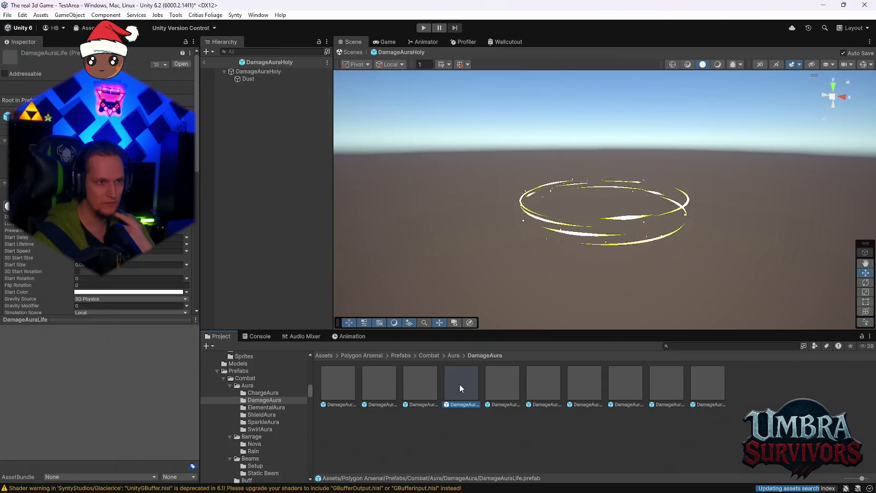
Open the DamageAuraFrost prefab and frame its frost ring higher in the view
{"action": "double_click", "coordinate": [375, 376]}
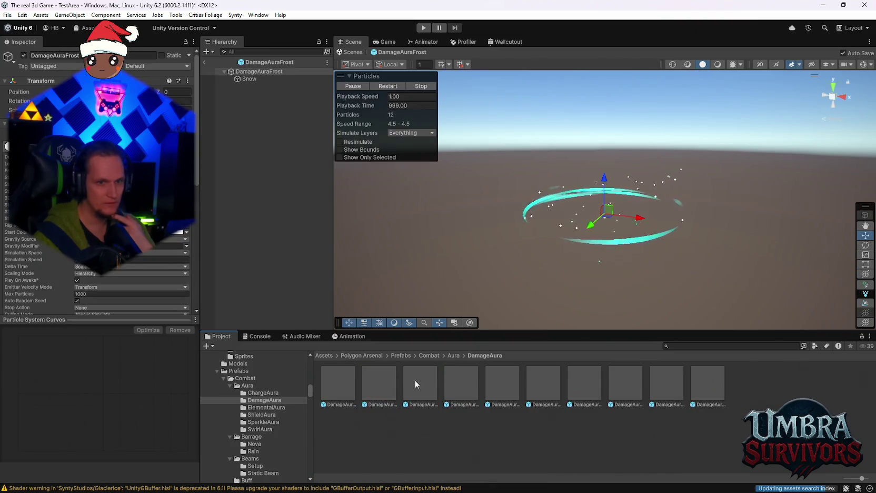
{"action": "left_click", "coordinate": [378, 382]}
{"action": "mouse_move", "coordinate": [591, 196]}
{"action": "left_mouse_down"}
{"action": "mouse_move", "coordinate": [521, 320]}
{"action": "mouse_move", "coordinate": [543, 298]}
{"action": "mouse_move", "coordinate": [548, 271]}
{"action": "left_mouse_up"}
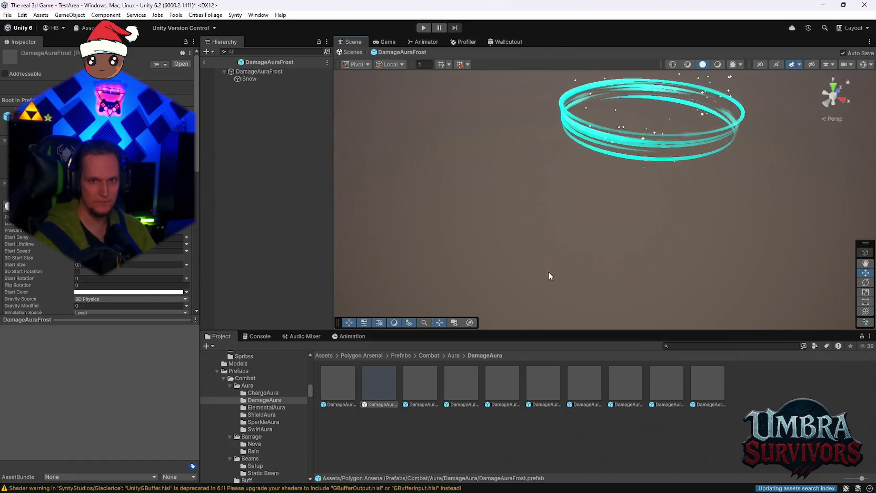
{"action": "left_click", "coordinate": [378, 387]}
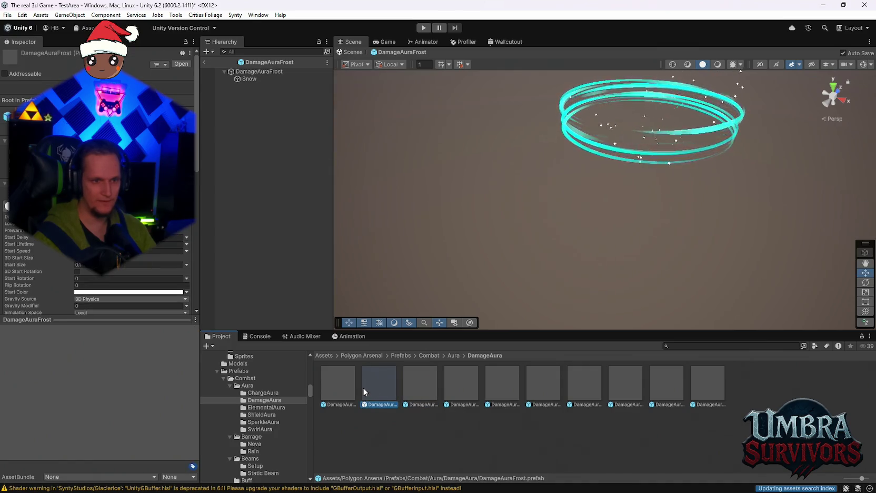
Exit Prefab mode, go to the Ice Wand folder and open CFXR4 Snow Falling
{"action": "left_click", "coordinate": [204, 61]}
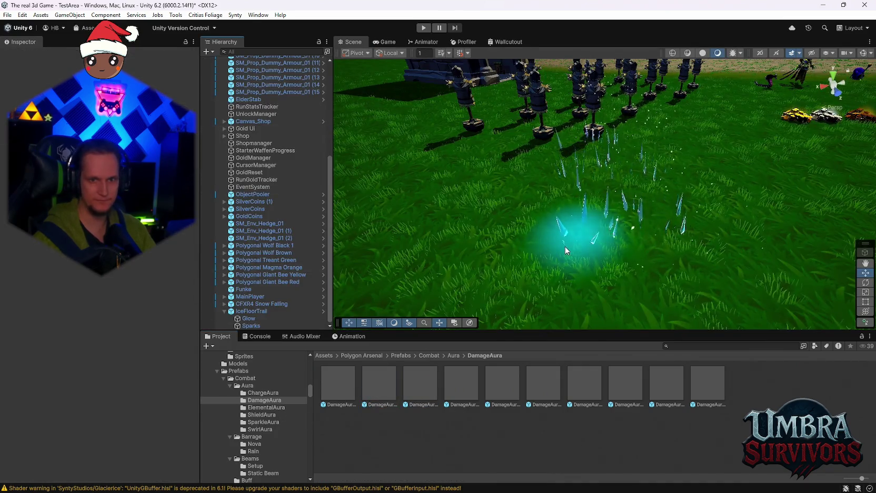
{"action": "left_click_drag", "start_coordinate": [310, 393], "coordinate": [310, 483]}
{"action": "left_click", "coordinate": [251, 441]}
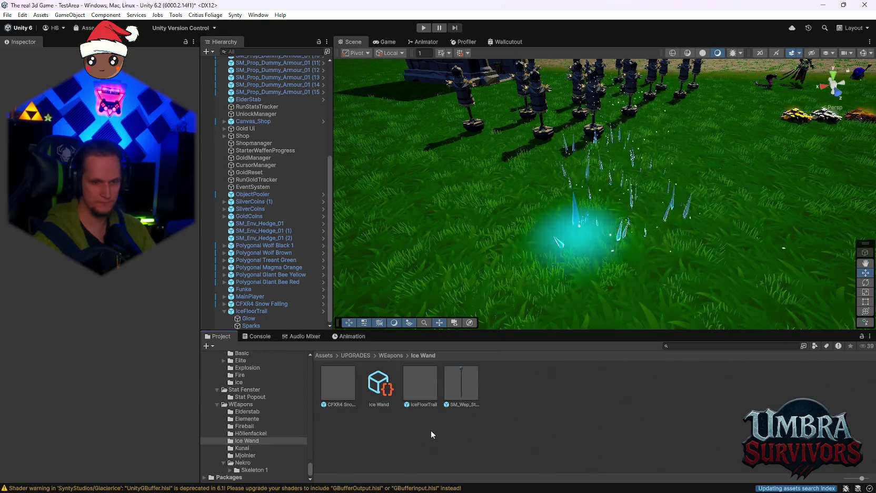
{"action": "double_click", "coordinate": [338, 384]}
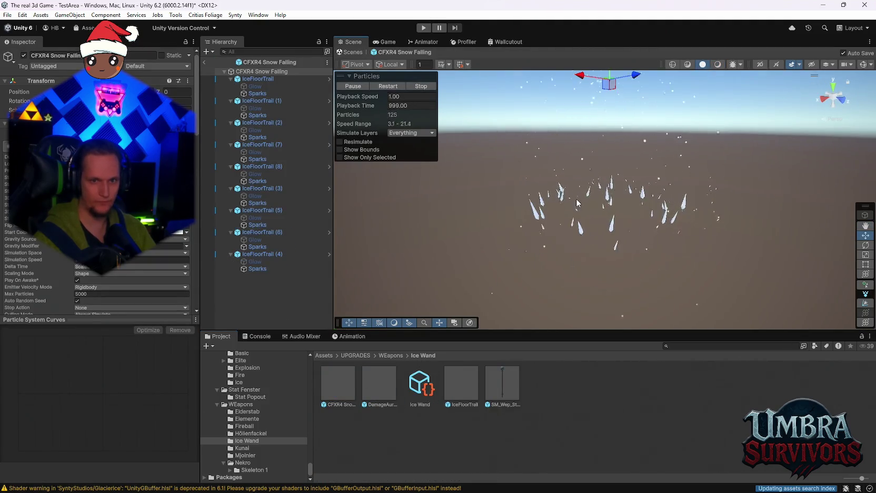
Drop DamageAuraFrost into CFXR4 Snow Falling, undo the test raise, and expand its Snow child
{"action": "left_click_drag", "start_coordinate": [393, 375], "coordinate": [263, 72]}
{"action": "scroll", "coordinate": [637, 176], "scroll_direction": "down", "scroll_amount": 3}
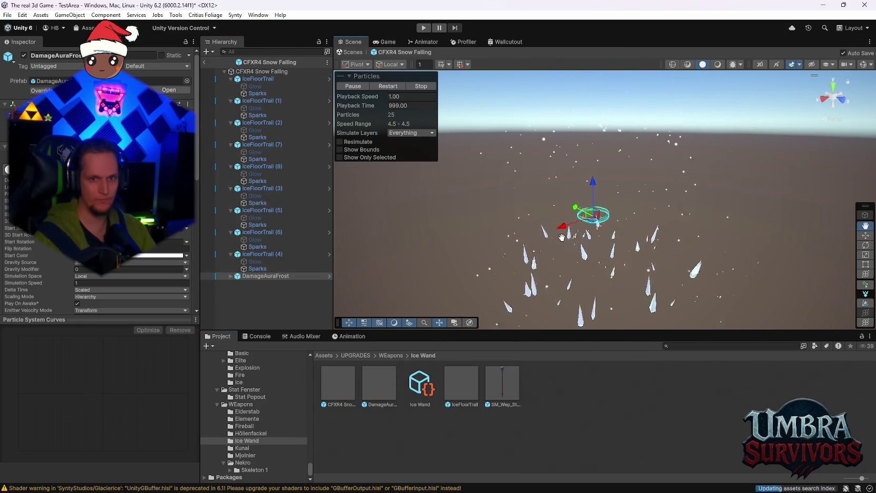
{"action": "left_click_drag", "start_coordinate": [637, 176], "coordinate": [585, 335]}
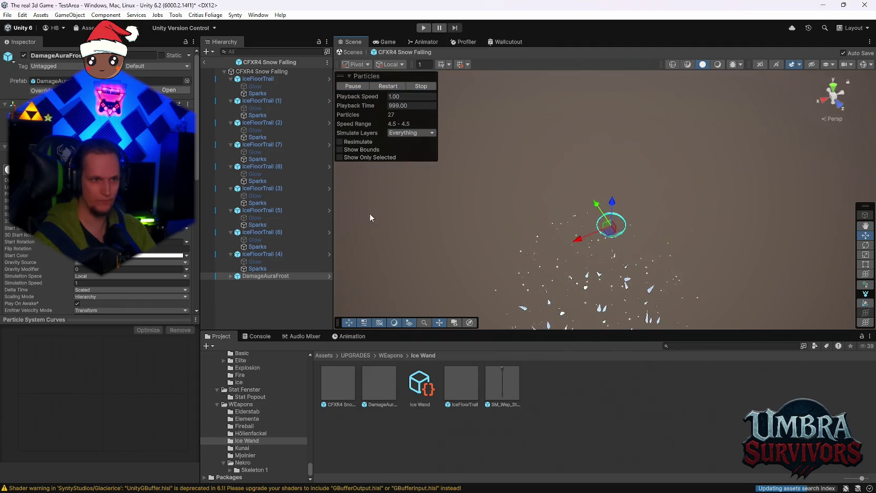
{"action": "left_click_drag", "start_coordinate": [610, 224], "coordinate": [614, 156]}
{"action": "key", "text": "ctrl+z"}
{"action": "key", "text": "ctrl+z"}
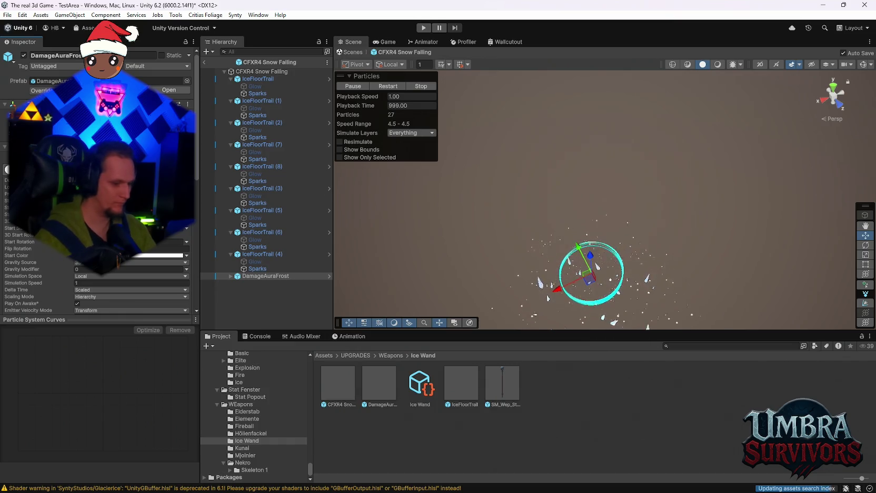
{"action": "mouse_move", "coordinate": [644, 198]}
{"action": "left_mouse_down"}
{"action": "mouse_move", "coordinate": [609, 169]}
{"action": "mouse_move", "coordinate": [611, 224]}
{"action": "left_mouse_up"}
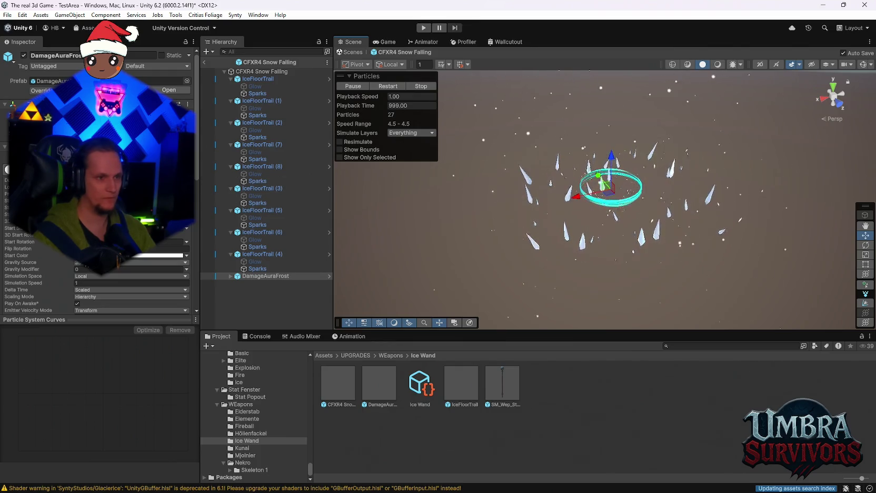
{"action": "left_click", "coordinate": [231, 276]}
{"action": "left_click", "coordinate": [256, 283]}
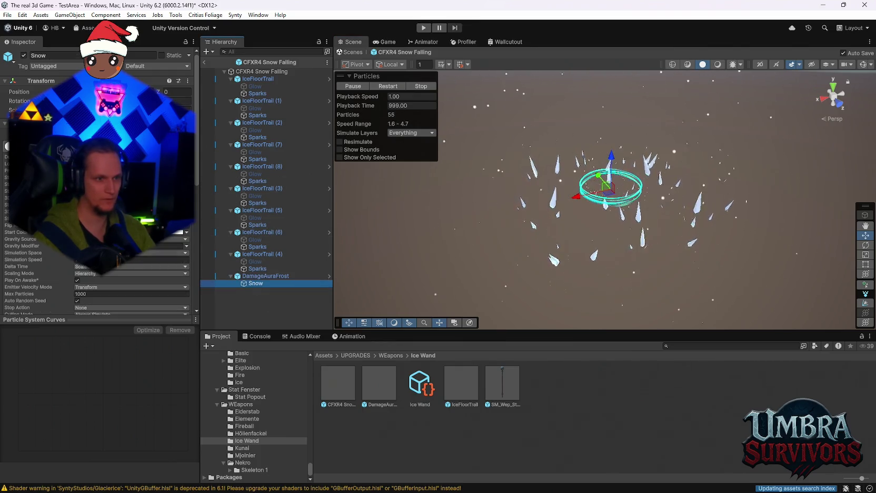
Add a white key to the Snow colour gradient and drag it to 98.2%
{"action": "left_click", "coordinate": [266, 276]}
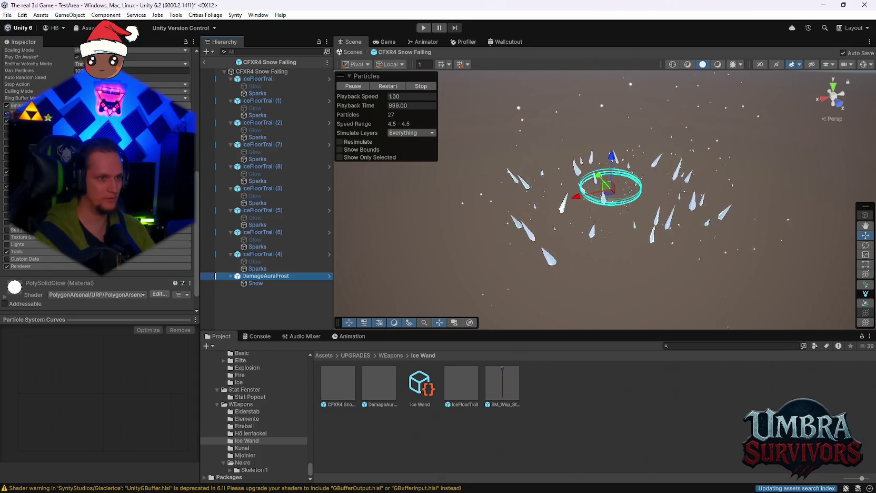
{"action": "left_click", "coordinate": [254, 284]}
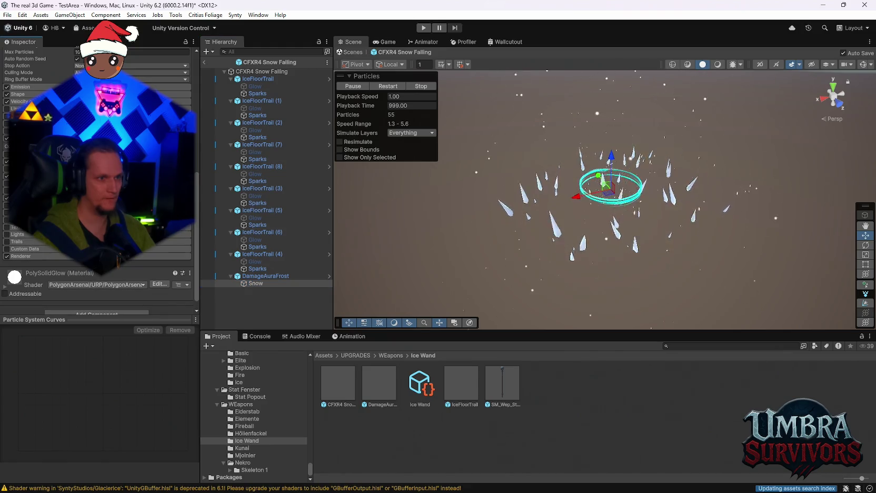
{"action": "left_click", "coordinate": [479, 233]}
{"action": "left_click_drag", "start_coordinate": [478, 233], "coordinate": [547, 233]}
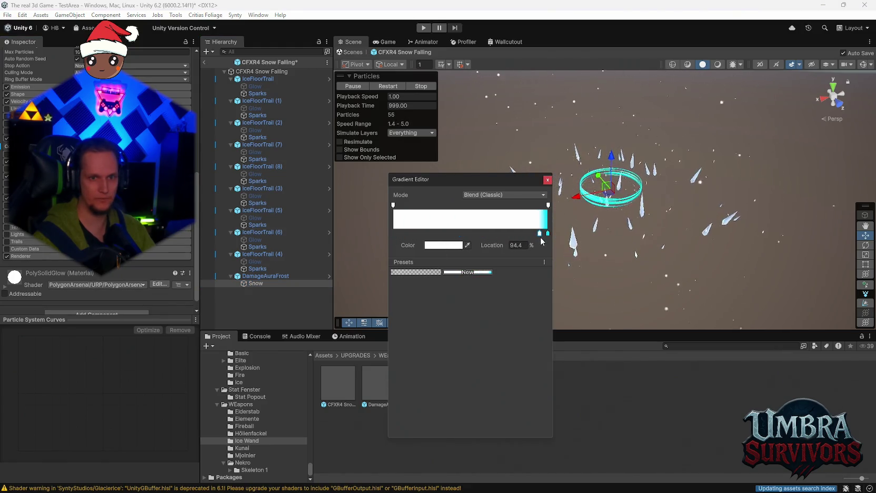
{"action": "left_click", "coordinate": [547, 180]}
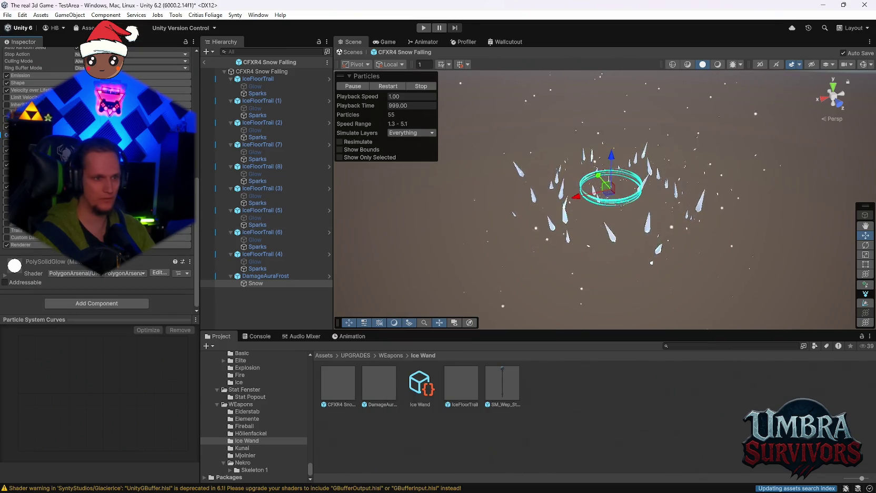
Check the Snow Renderer's PolySolidGlow material and bring up the Color over Lifetime gradient
{"action": "left_click", "coordinate": [37, 245]}
{"action": "left_click", "coordinate": [111, 268]}
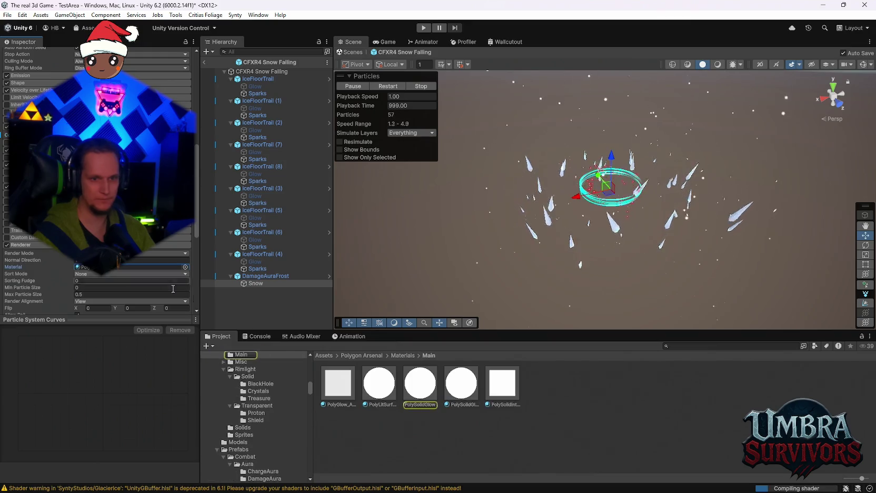
{"action": "left_click", "coordinate": [21, 245]}
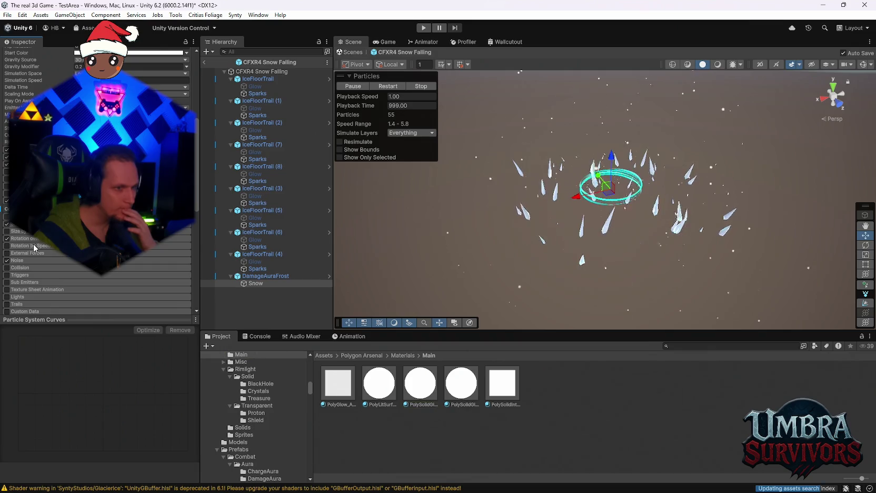
{"action": "scroll", "coordinate": [51, 252], "scroll_direction": "up", "scroll_amount": 3}
{"action": "left_click", "coordinate": [132, 258]}
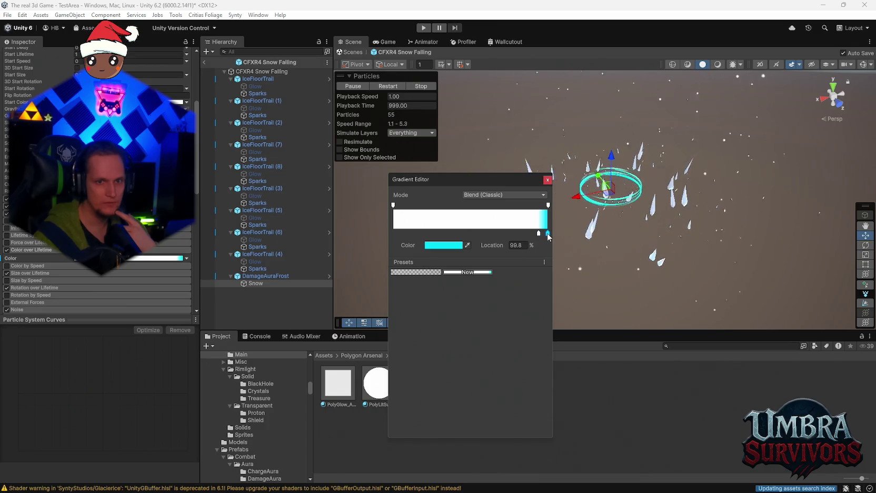
Change the cyan Color over Lifetime key to white (FFFFFF)
{"action": "left_click", "coordinate": [443, 246]}
{"action": "left_click", "coordinate": [471, 223]}
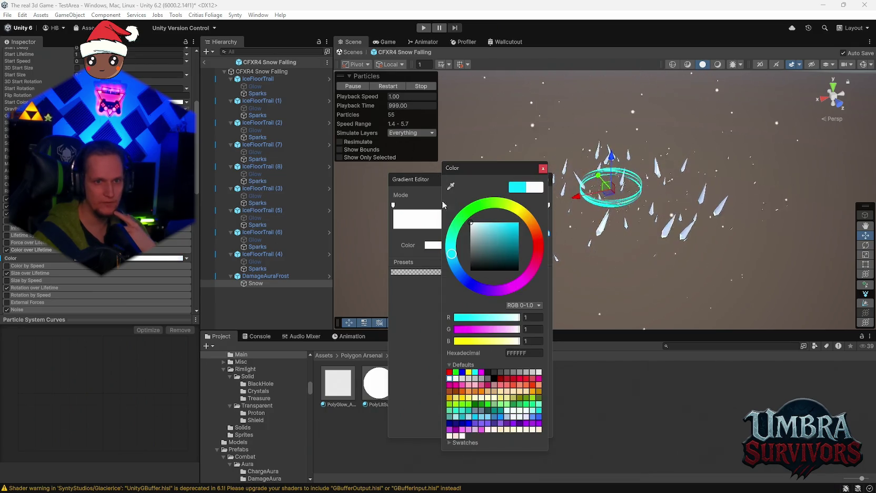
{"action": "left_click", "coordinate": [543, 176]}
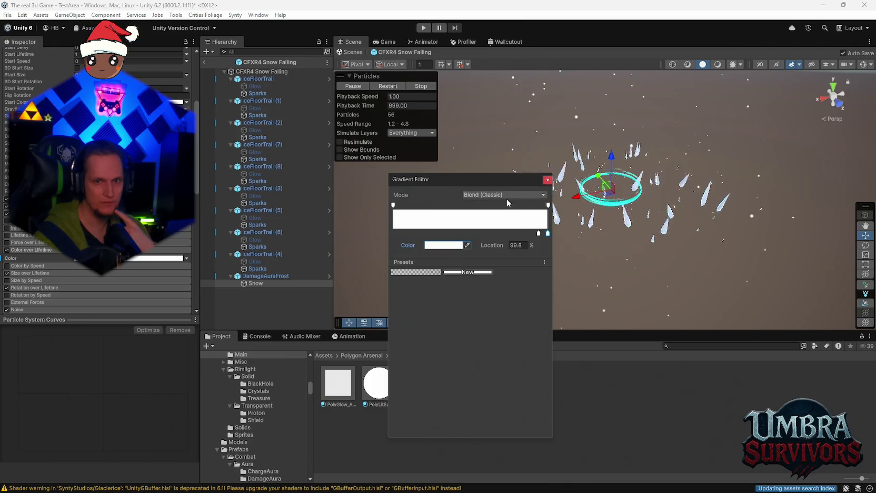
{"action": "left_click", "coordinate": [547, 180]}
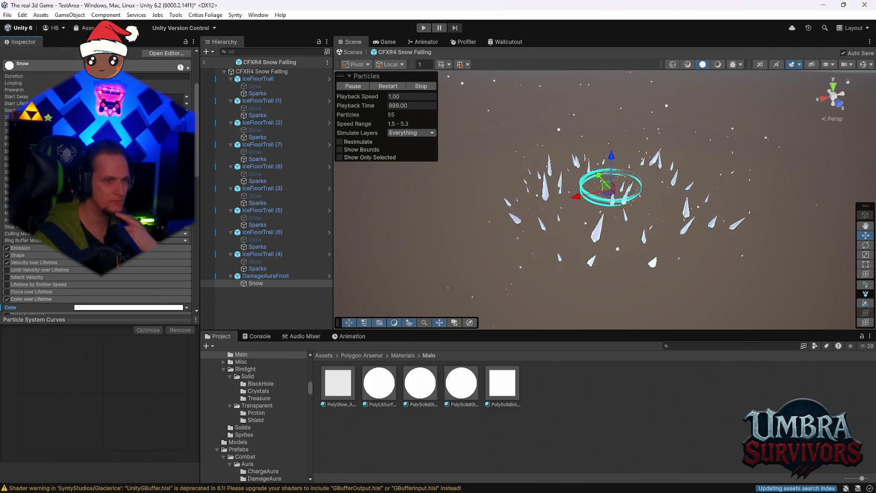
{"action": "left_click", "coordinate": [129, 307]}
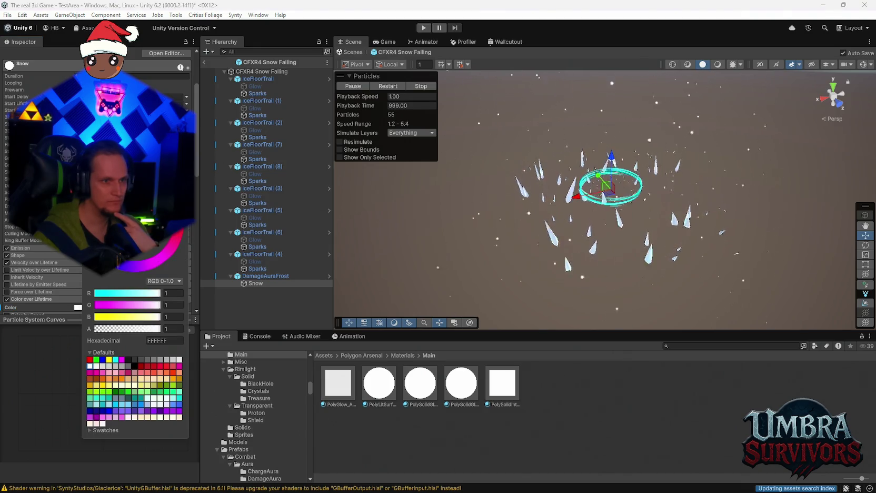
{"action": "key", "text": "Escape"}
Review the Snow Renderer settings and inspect its PolySolidGlow material
{"action": "left_click", "coordinate": [25, 245]}
{"action": "left_click", "coordinate": [25, 245]}
{"action": "scroll", "coordinate": [28, 263], "scroll_direction": "down", "scroll_amount": 3}
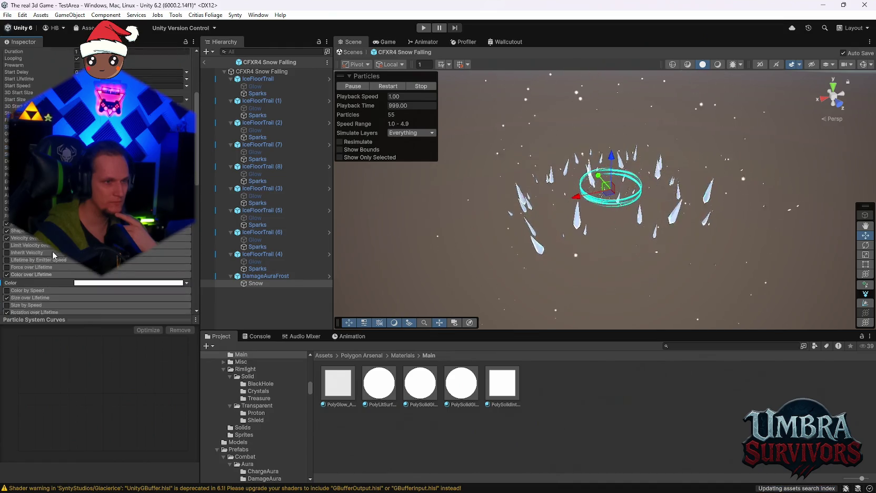
{"action": "scroll", "coordinate": [42, 252], "scroll_direction": "down", "scroll_amount": 3}
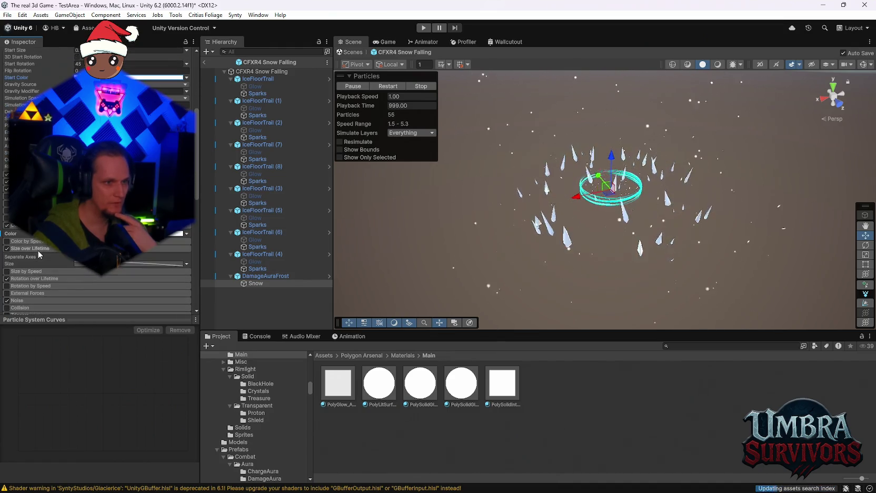
{"action": "scroll", "coordinate": [42, 252], "scroll_direction": "down", "scroll_amount": 5}
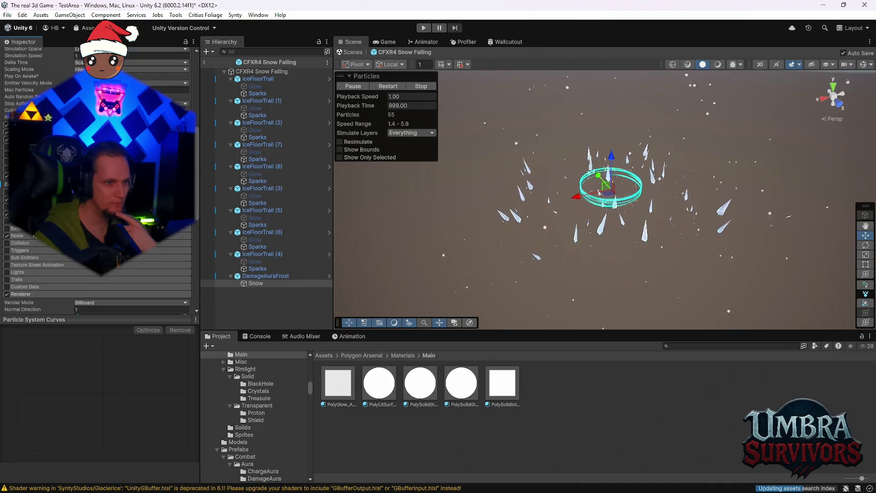
{"action": "left_click", "coordinate": [55, 246]}
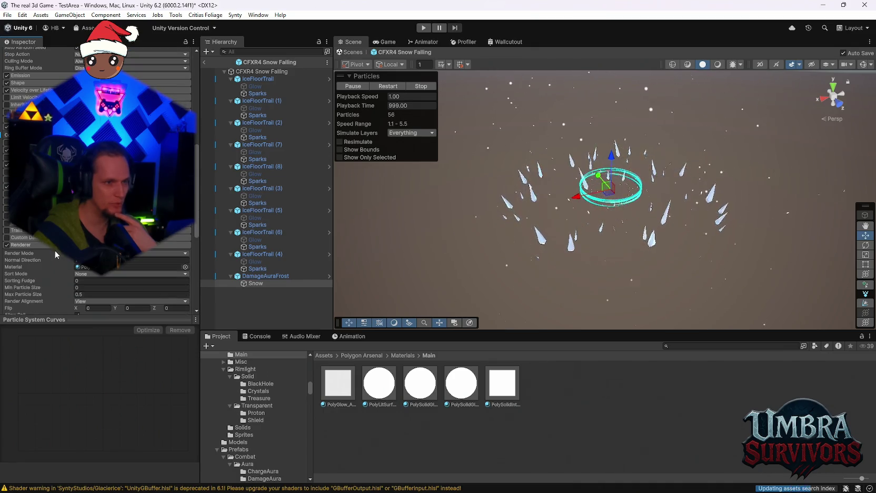
{"action": "left_click", "coordinate": [91, 269]}
{"action": "left_click", "coordinate": [410, 392]}
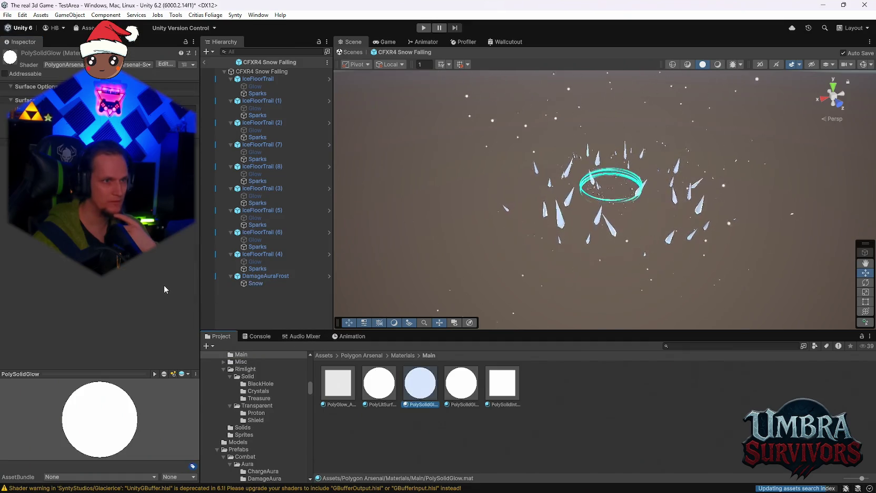
Compare the DamageAuraFrost and Snow particle settings, ending on DamageAuraFrost
{"action": "left_click", "coordinate": [260, 276]}
{"action": "scroll", "coordinate": [95, 237], "scroll_direction": "down", "scroll_amount": 5}
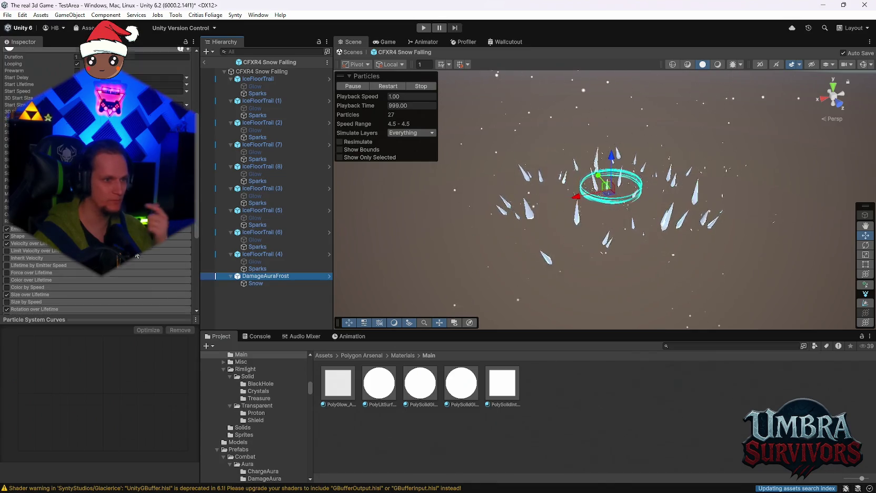
{"action": "left_click", "coordinate": [257, 283]}
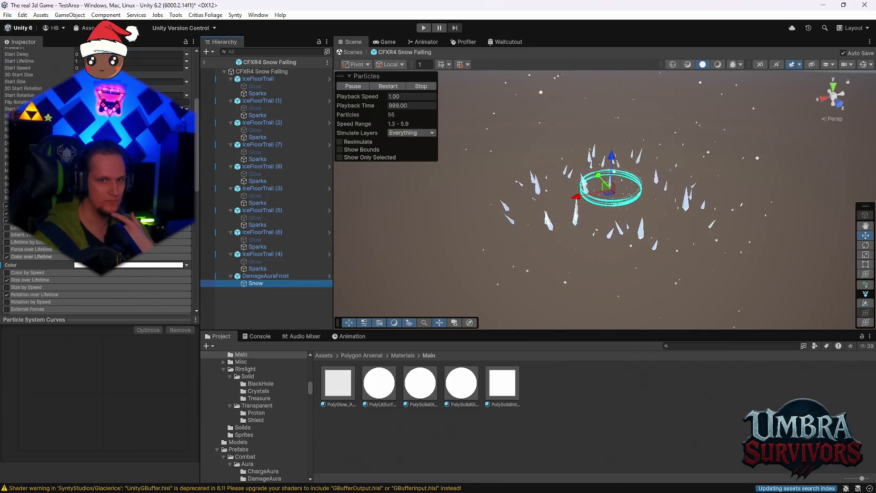
{"action": "left_click", "coordinate": [258, 276]}
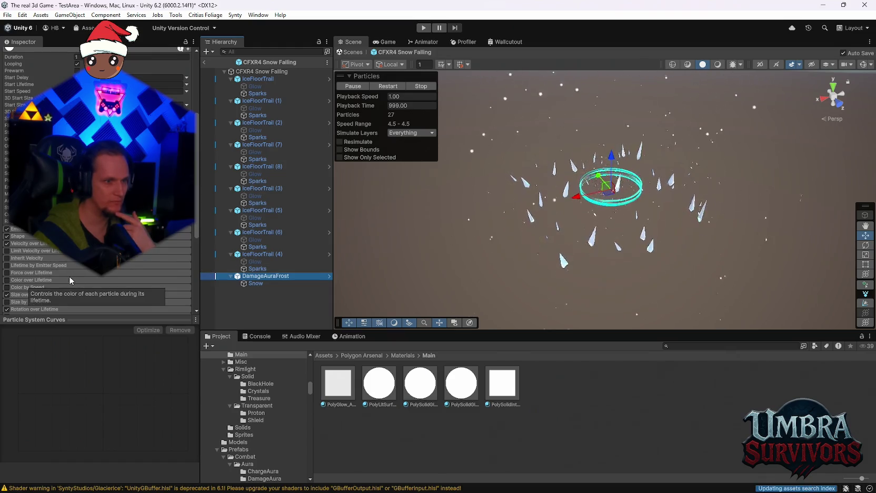
Enable DamageAuraFrost's Color over Lifetime and keep its gradient white until about 79%
{"action": "left_click", "coordinate": [7, 279]}
{"action": "left_click", "coordinate": [31, 279]}
{"action": "left_click", "coordinate": [113, 288]}
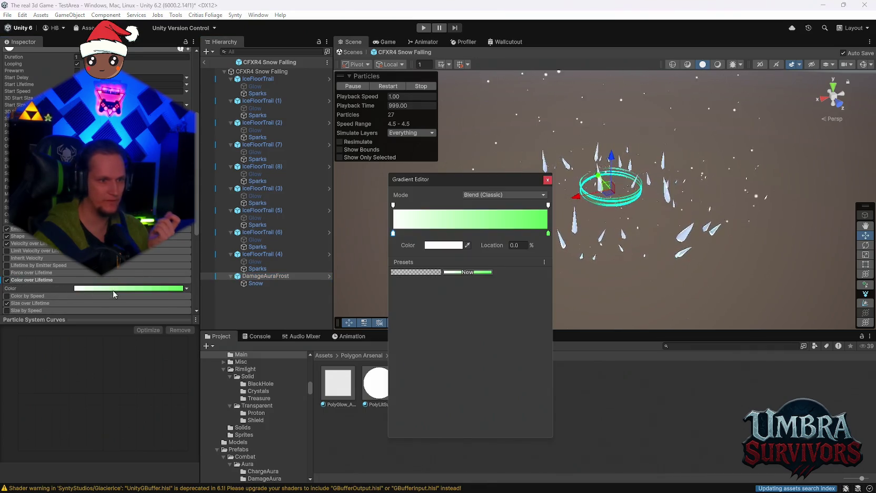
{"action": "left_click_drag", "start_coordinate": [393, 234], "coordinate": [517, 236]}
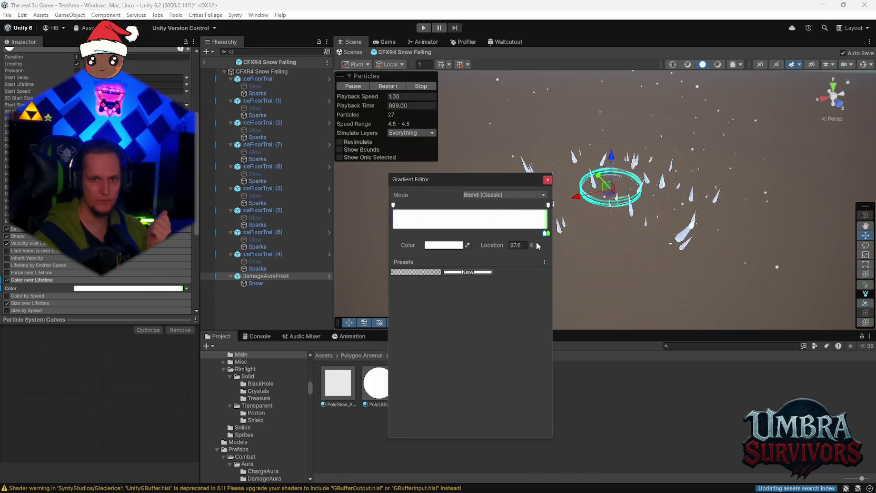
{"action": "left_click", "coordinate": [547, 180]}
Locate the trail material from the Renderer settings in the project
{"action": "scroll", "coordinate": [6, 283], "scroll_direction": "up", "scroll_amount": 15}
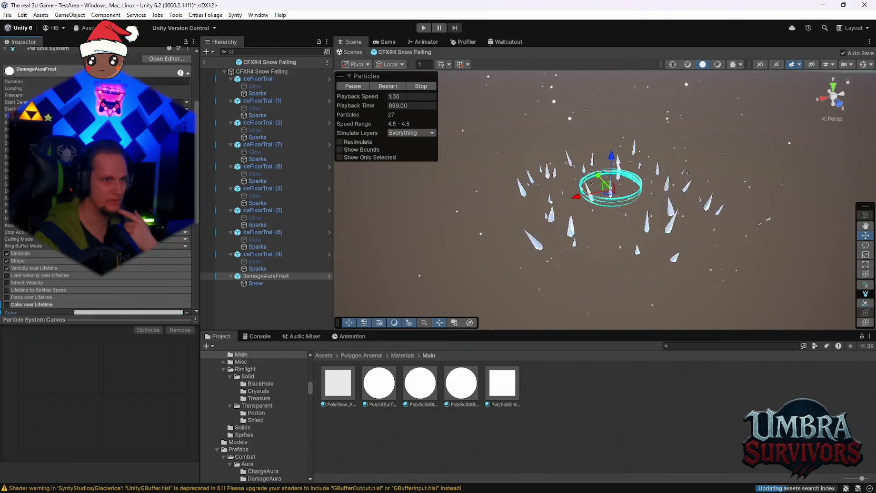
{"action": "scroll", "coordinate": [94, 237], "scroll_direction": "down", "scroll_amount": 10}
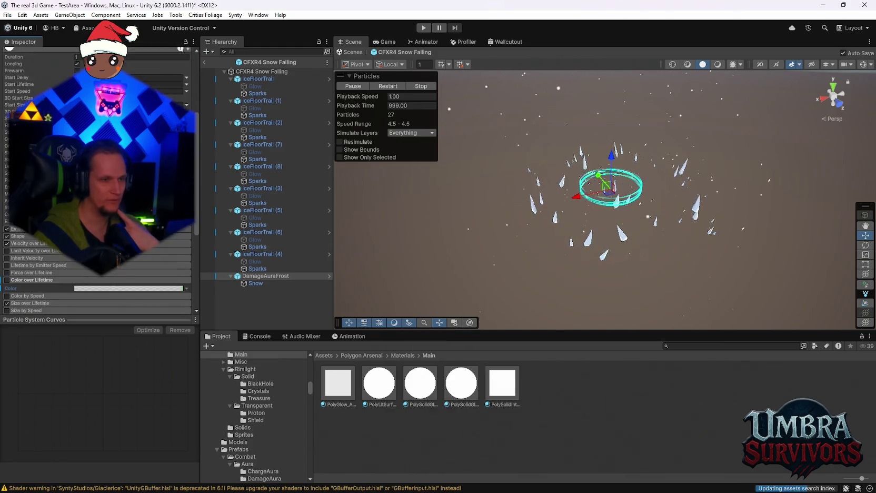
{"action": "left_click", "coordinate": [61, 273]}
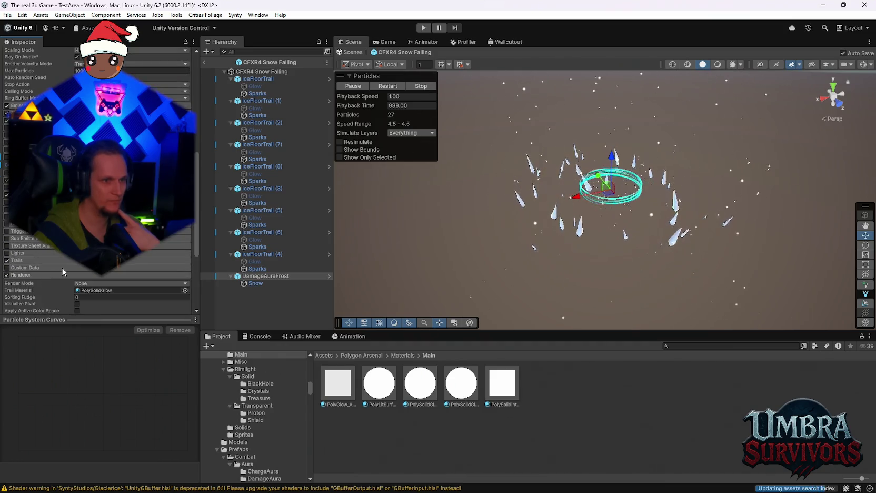
{"action": "left_click", "coordinate": [94, 291]}
{"action": "scroll", "coordinate": [108, 286], "scroll_direction": "up", "scroll_amount": 2}
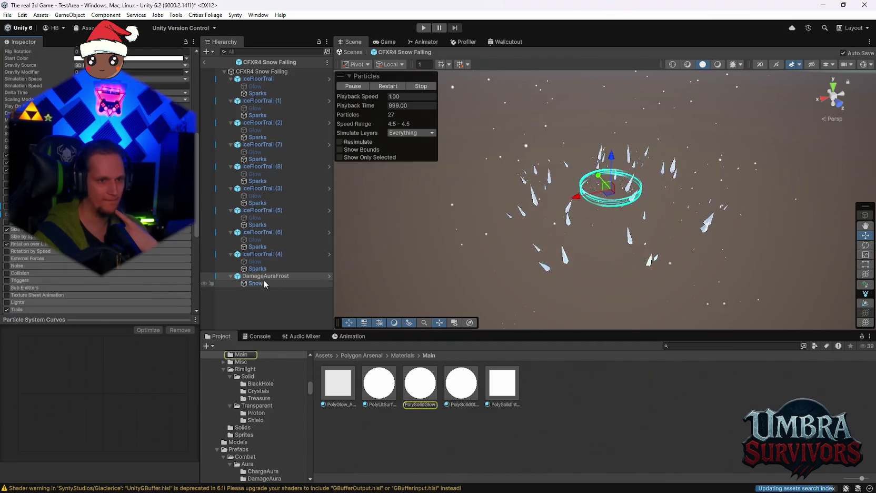
{"action": "scroll", "coordinate": [184, 284], "scroll_direction": "down", "scroll_amount": 4}
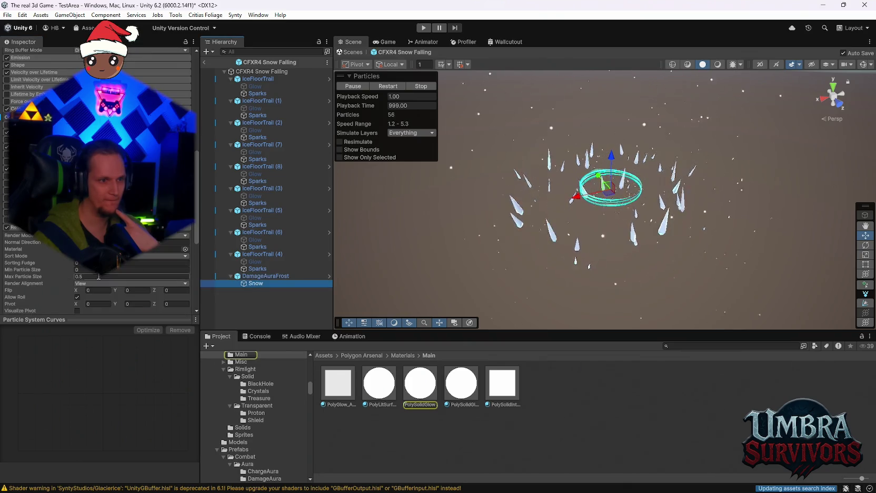
Toggle the ring's Renderer and Trails off and on, and bring up the Color over Trail gradient
{"action": "left_click", "coordinate": [263, 276]}
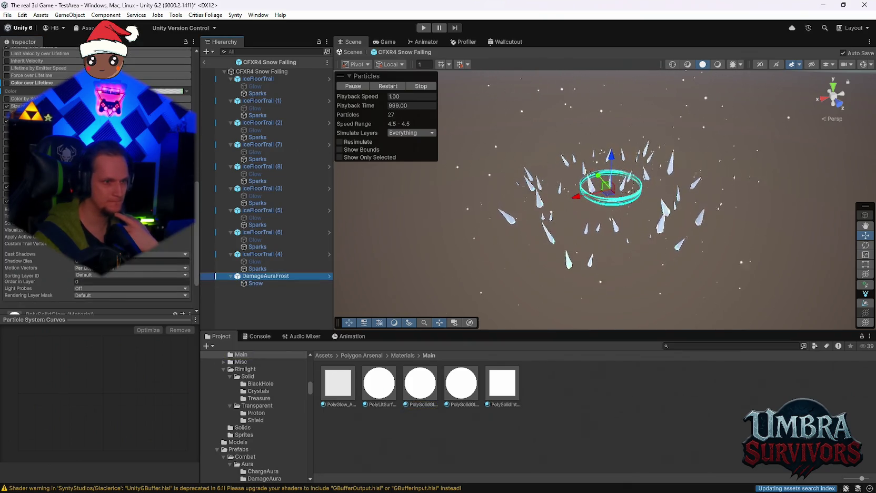
{"action": "scroll", "coordinate": [97, 182], "scroll_direction": "up", "scroll_amount": 1}
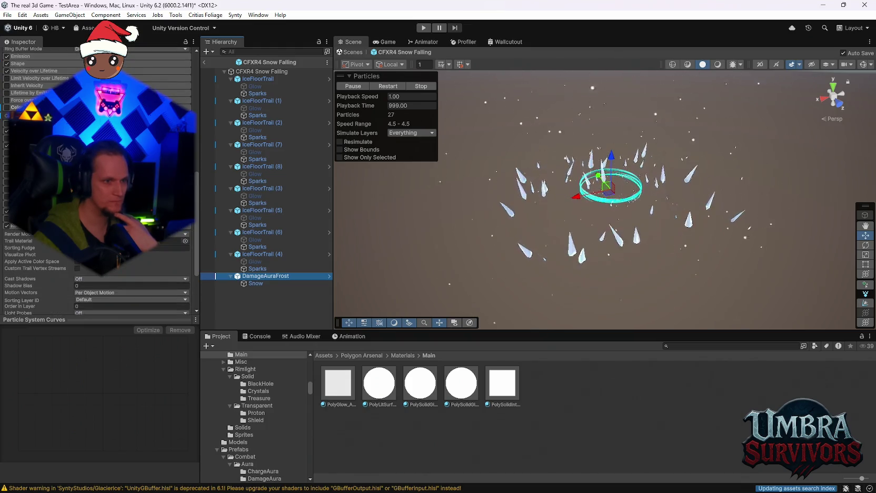
{"action": "left_click", "coordinate": [7, 227]}
{"action": "left_click", "coordinate": [6, 226]}
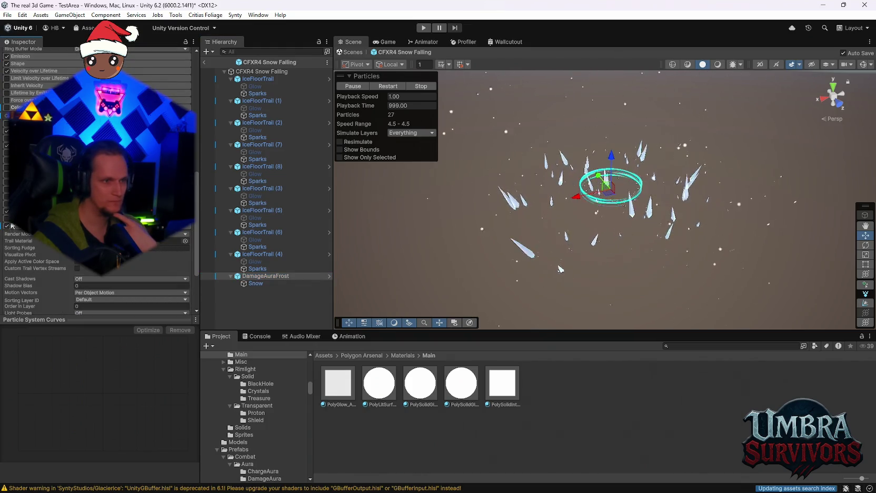
{"action": "left_click", "coordinate": [32, 211]}
{"action": "scroll", "coordinate": [98, 181], "scroll_direction": "down", "scroll_amount": 2}
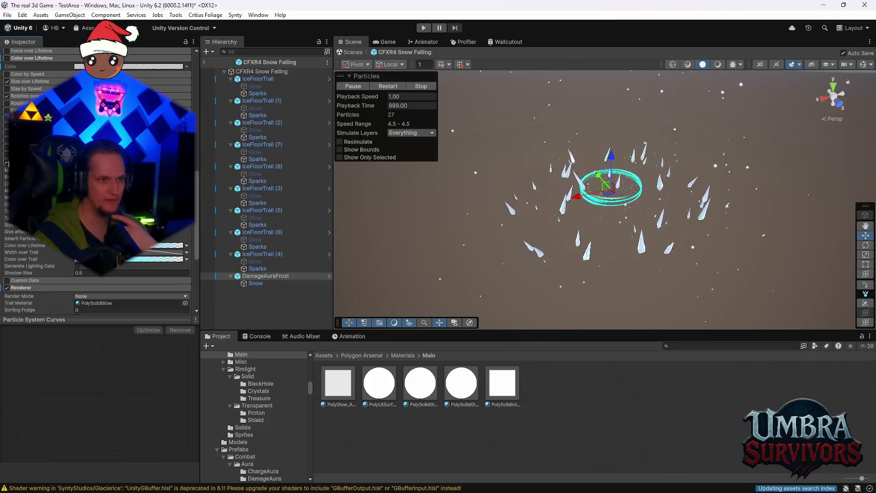
{"action": "left_click", "coordinate": [7, 162]}
{"action": "left_click", "coordinate": [6, 162]}
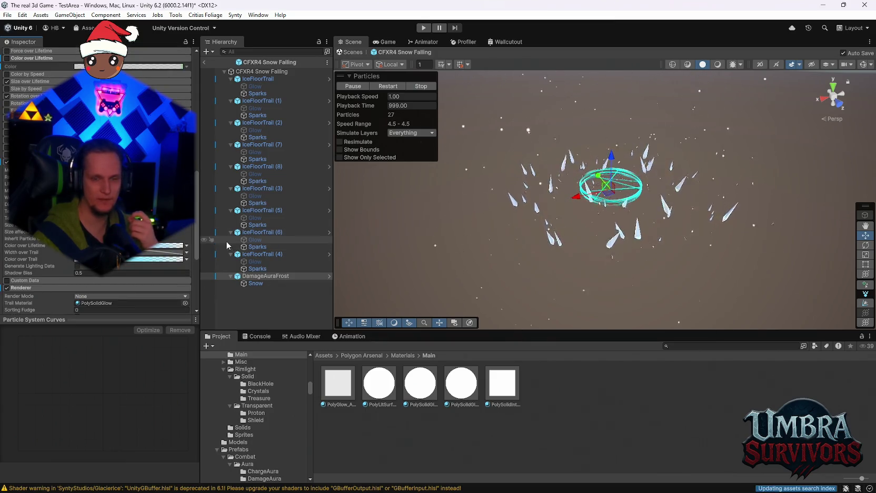
{"action": "left_click", "coordinate": [126, 259]}
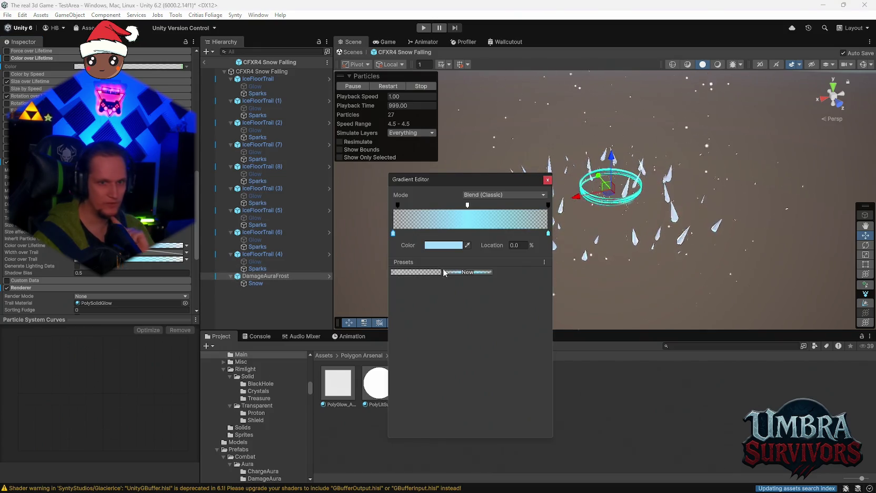
Make the first trail gradient key a paler blue
{"action": "left_click", "coordinate": [428, 246]}
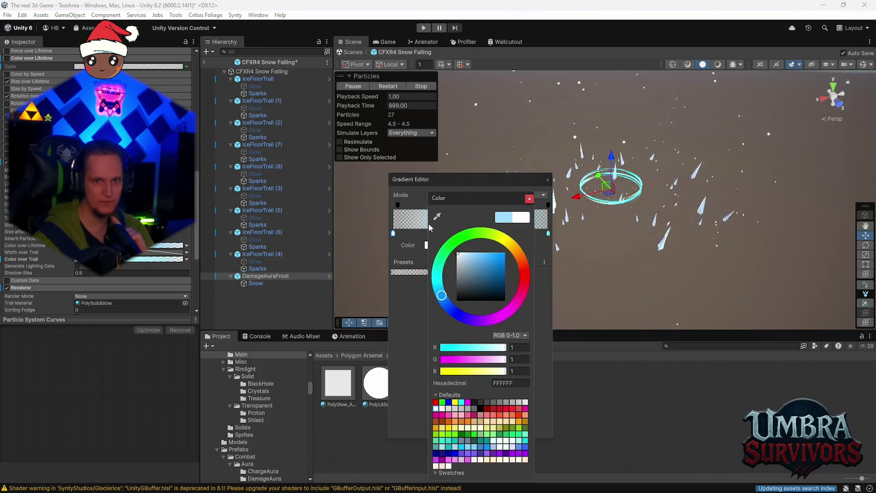
{"action": "left_click", "coordinate": [529, 199]}
{"action": "left_click", "coordinate": [548, 180]}
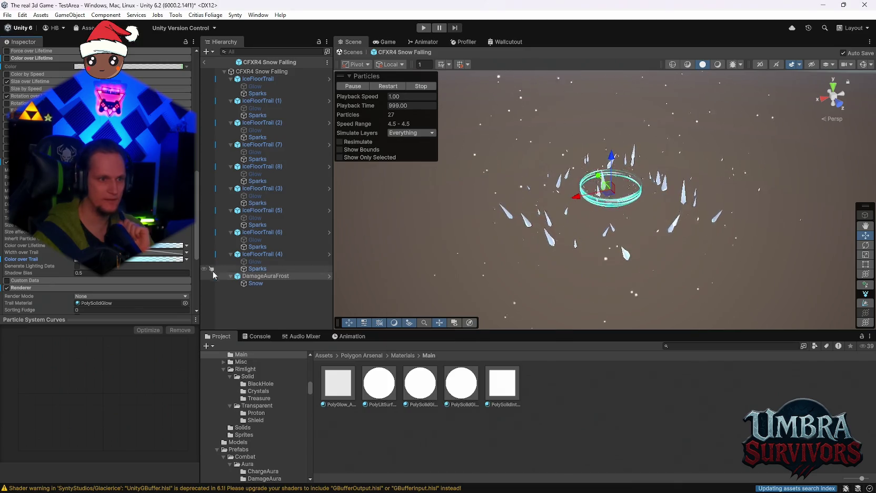
{"action": "left_click", "coordinate": [156, 258]}
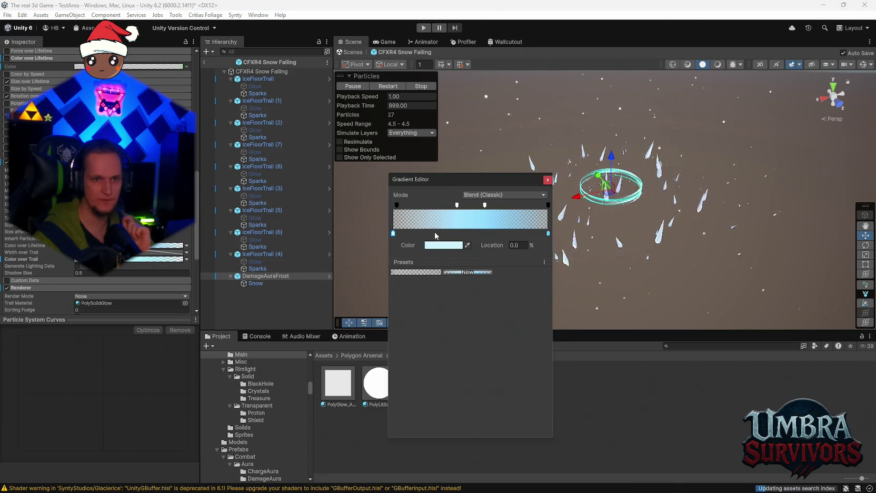
{"action": "left_click", "coordinate": [436, 249]}
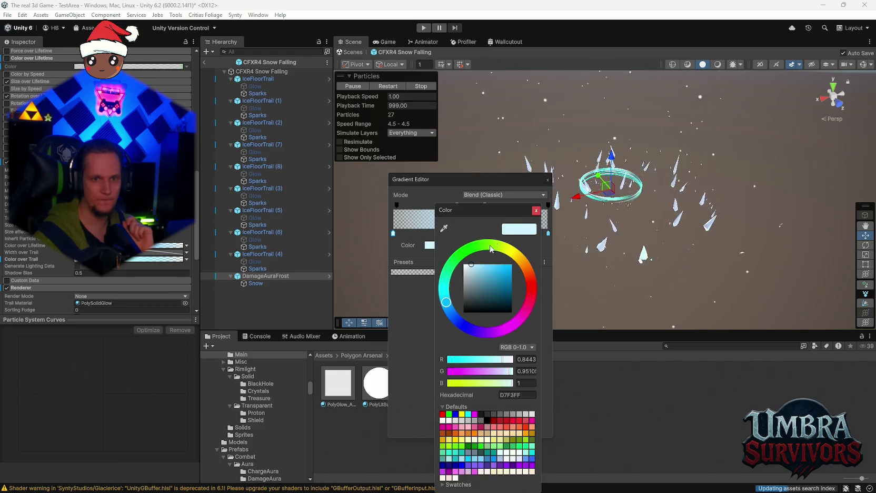
{"action": "left_click", "coordinate": [475, 267]}
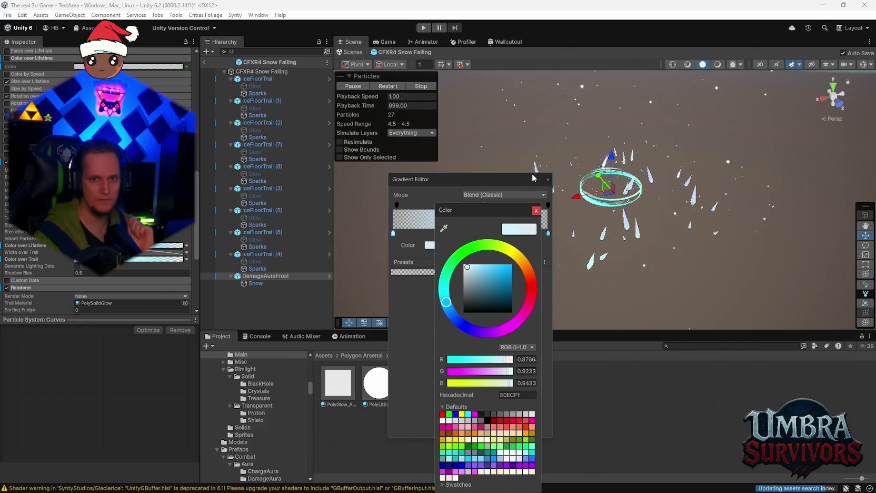
{"action": "left_click", "coordinate": [547, 180]}
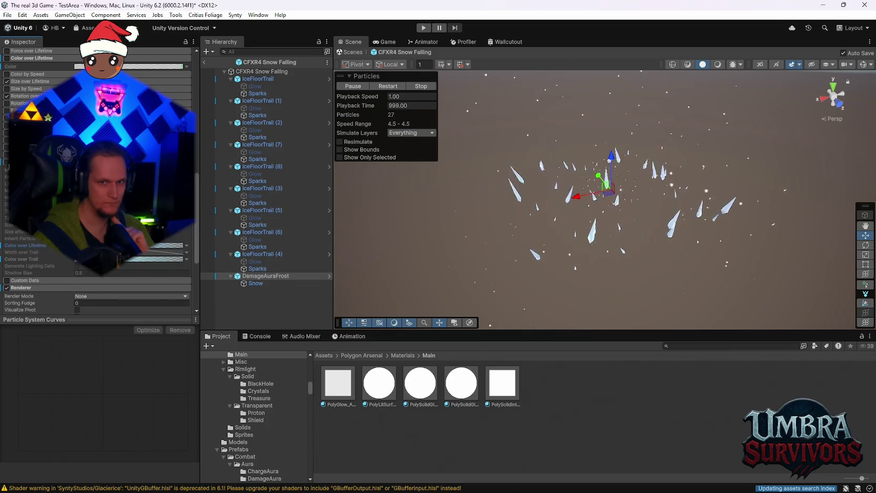
Adjust the light-blue and white start keys of the trail gradient
{"action": "left_click", "coordinate": [126, 259]}
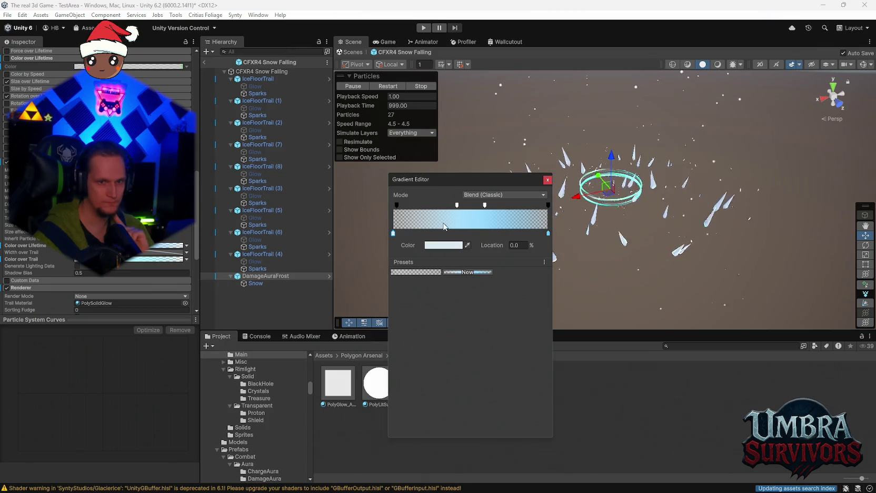
{"action": "left_click", "coordinate": [443, 244]}
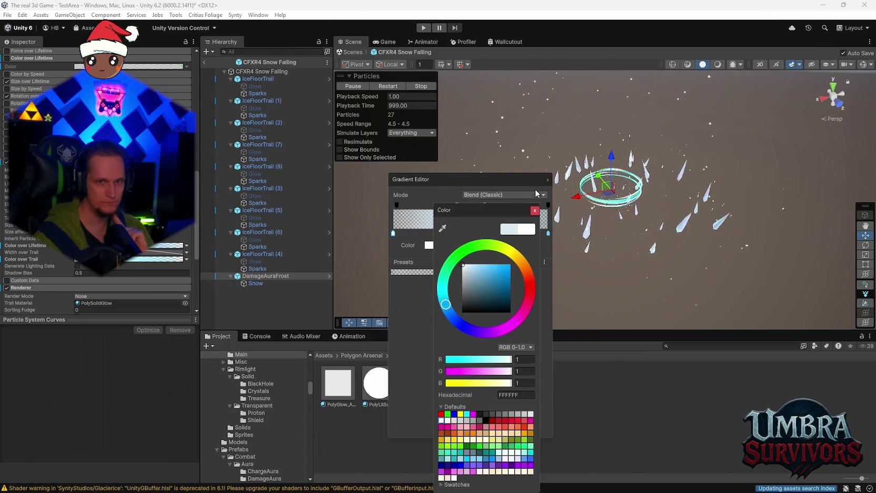
{"action": "left_click", "coordinate": [546, 180]}
{"action": "left_click", "coordinate": [126, 259]}
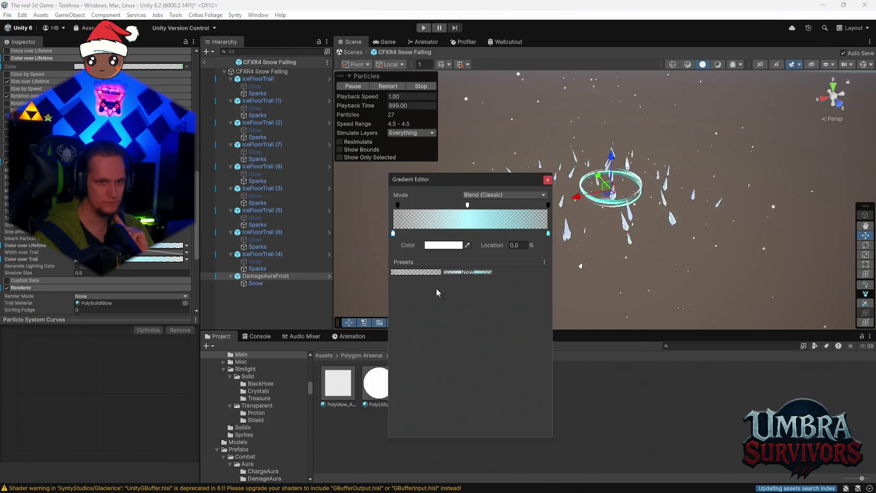
{"action": "left_click", "coordinate": [448, 246]}
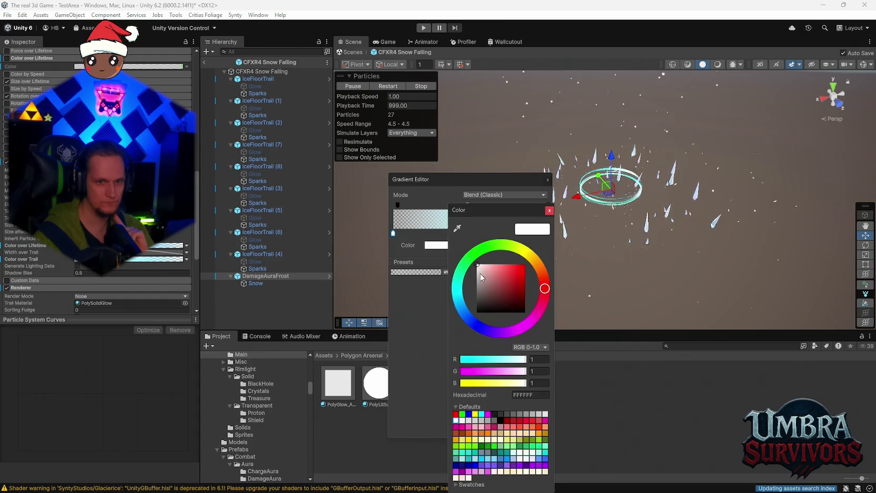
{"action": "left_click", "coordinate": [550, 211]}
{"action": "left_click", "coordinate": [548, 180]}
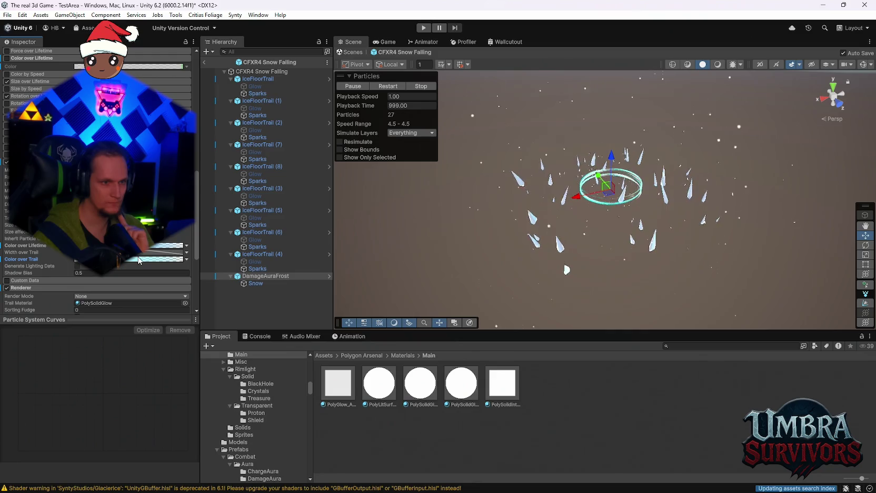
Recolour the trail gradient's cyan end key to a pale near-white tone
{"action": "left_click", "coordinate": [139, 259]}
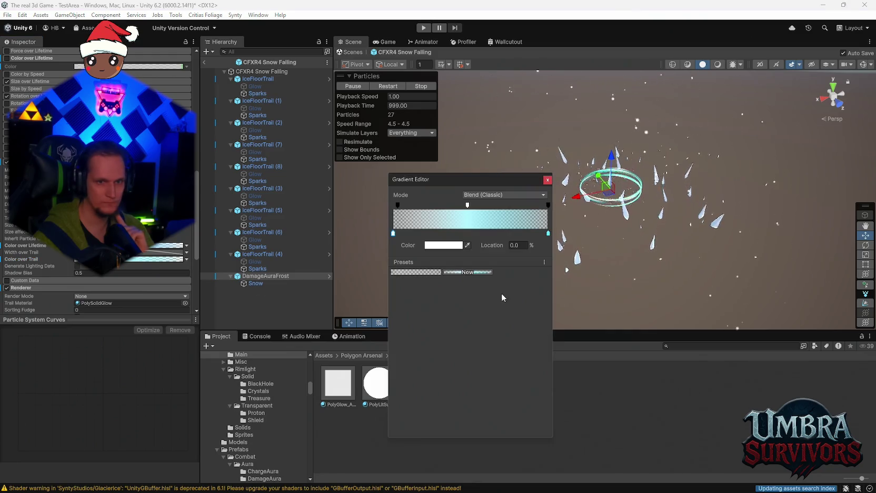
{"action": "left_click", "coordinate": [457, 250]}
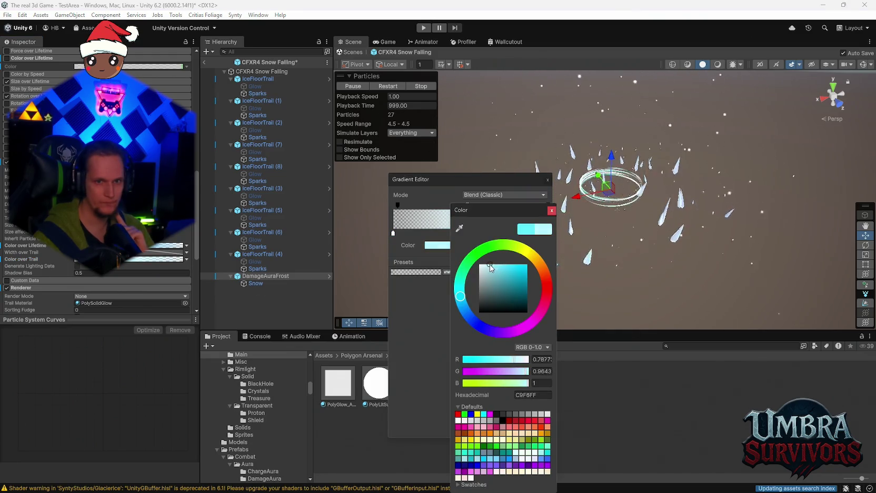
{"action": "left_click", "coordinate": [551, 210]}
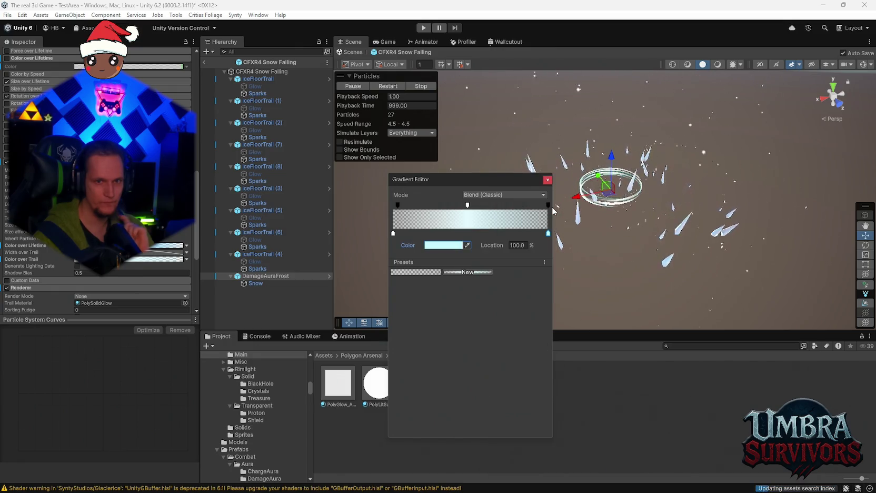
{"action": "left_click", "coordinate": [548, 179]}
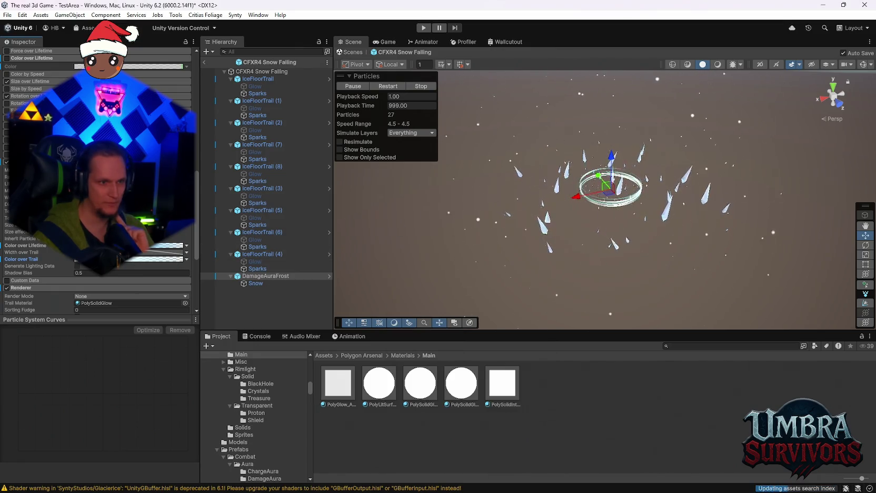
{"action": "left_click", "coordinate": [158, 259]}
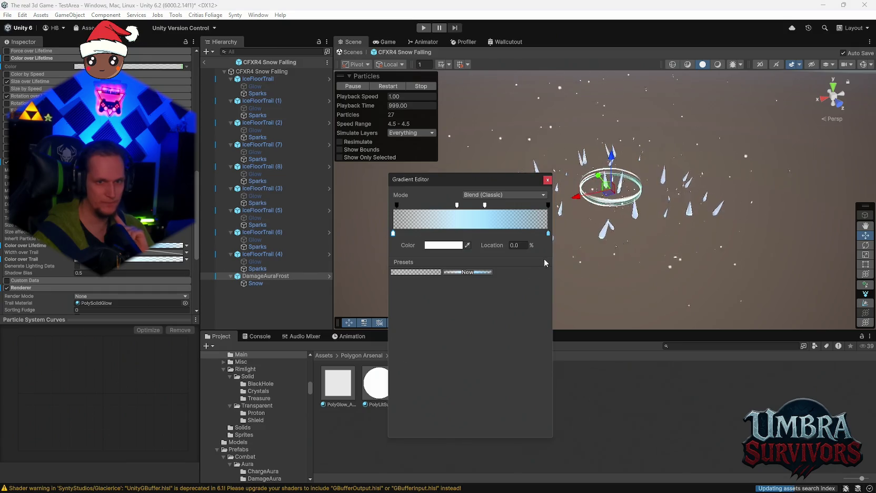
{"action": "left_click", "coordinate": [450, 248]}
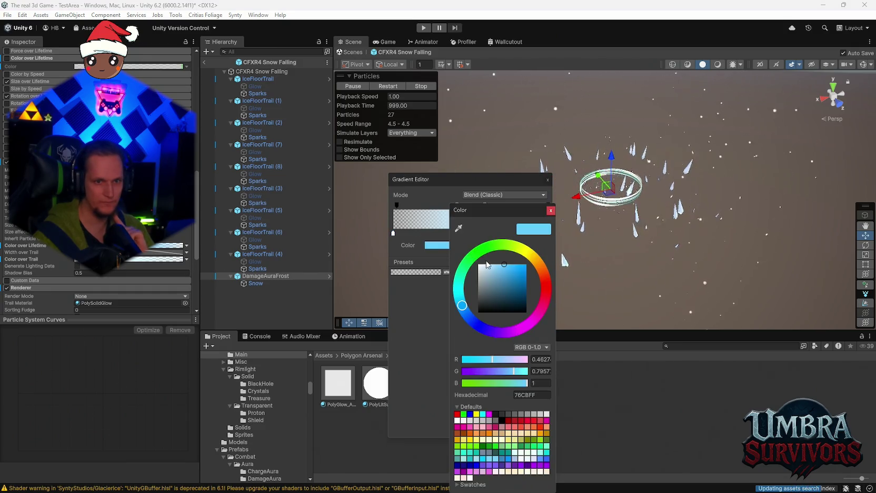
{"action": "left_click", "coordinate": [548, 182]}
{"action": "left_click", "coordinate": [548, 180]}
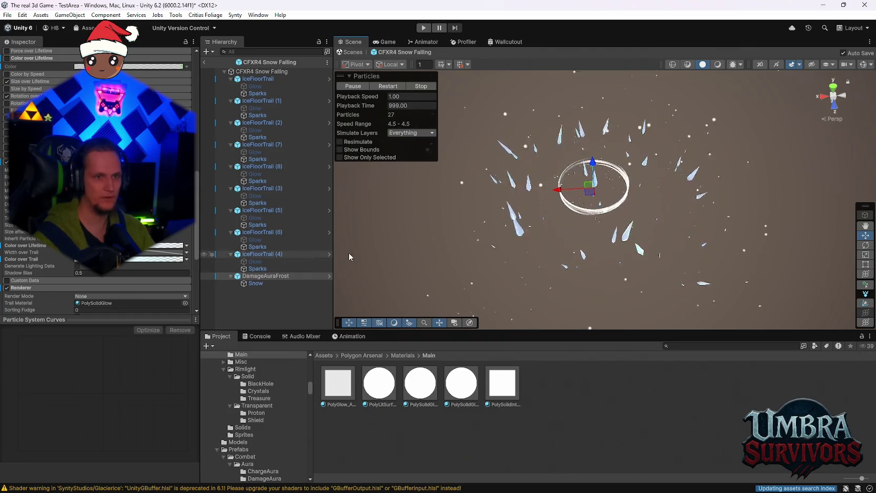
Set the Shape module scale to 3, 3, 3 and orbit around the enlarged ring
{"action": "scroll", "coordinate": [32, 237], "scroll_direction": "up", "scroll_amount": 10}
{"action": "left_click", "coordinate": [126, 212]}
{"action": "scroll", "coordinate": [125, 267], "scroll_direction": "down", "scroll_amount": 1}
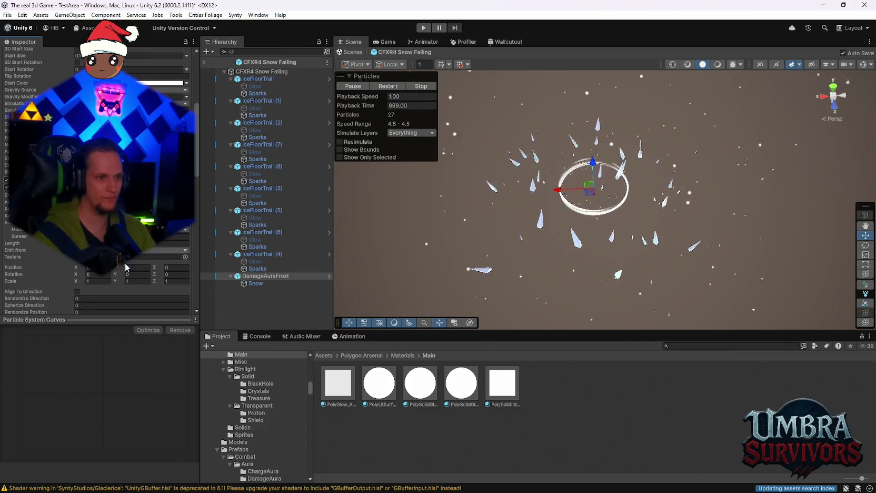
{"action": "left_click", "coordinate": [190, 279]}
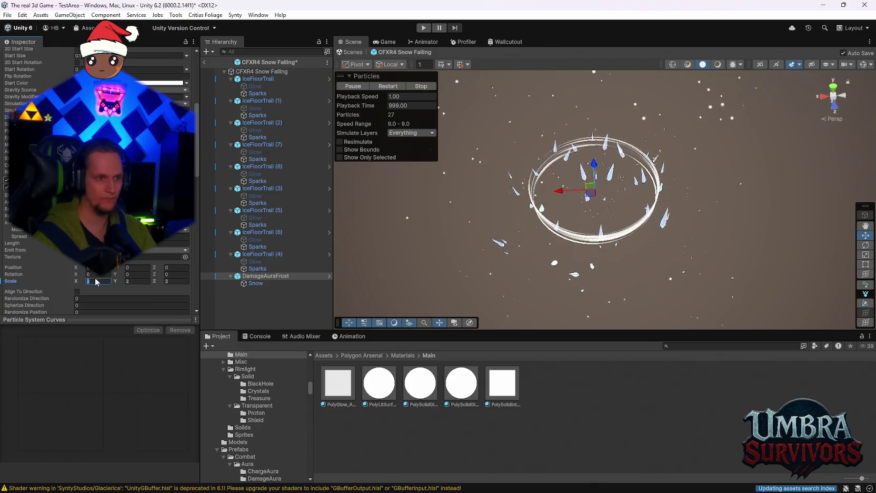
{"action": "type", "text": "3"}
{"action": "key", "text": "Tab"}
{"action": "type", "text": "3"}
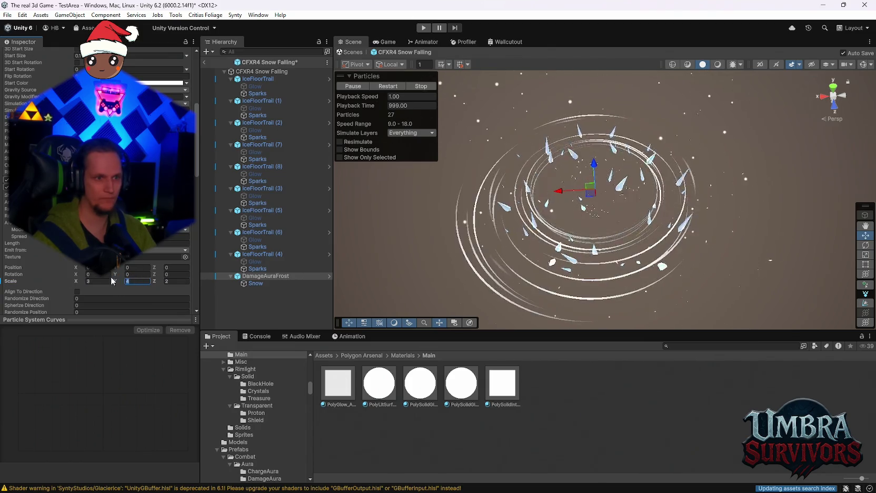
{"action": "key", "text": "Tab"}
{"action": "type", "text": "3"}
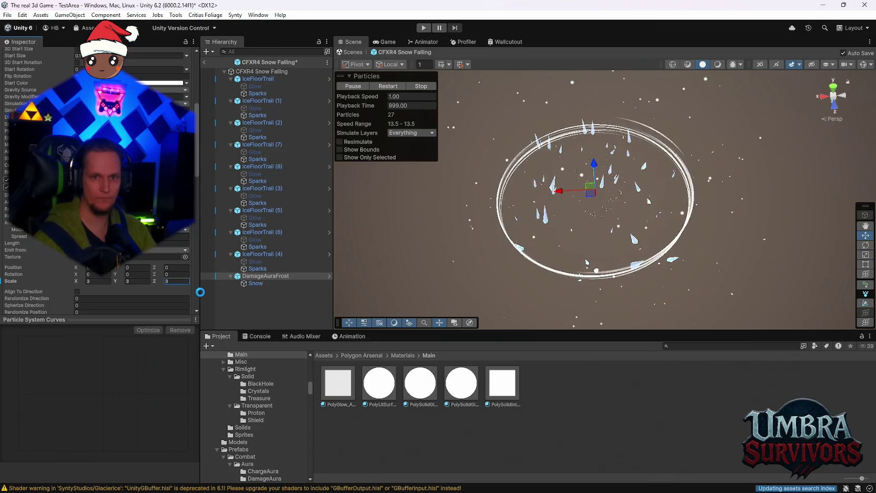
{"action": "mouse_move", "coordinate": [597, 246]}
{"action": "left_mouse_down"}
{"action": "mouse_move", "coordinate": [625, 146]}
{"action": "mouse_move", "coordinate": [609, 149]}
{"action": "mouse_move", "coordinate": [632, 161]}
{"action": "mouse_move", "coordinate": [583, 143]}
{"action": "mouse_move", "coordinate": [625, 114]}
{"action": "mouse_move", "coordinate": [604, 151]}
{"action": "mouse_move", "coordinate": [611, 138]}
{"action": "mouse_move", "coordinate": [629, 166]}
{"action": "mouse_move", "coordinate": [614, 190]}
{"action": "mouse_move", "coordinate": [628, 162]}
{"action": "mouse_move", "coordinate": [610, 240]}
{"action": "mouse_move", "coordinate": [614, 226]}
{"action": "left_mouse_up"}
{"action": "scroll", "coordinate": [655, 170], "scroll_direction": "up", "scroll_amount": 5}
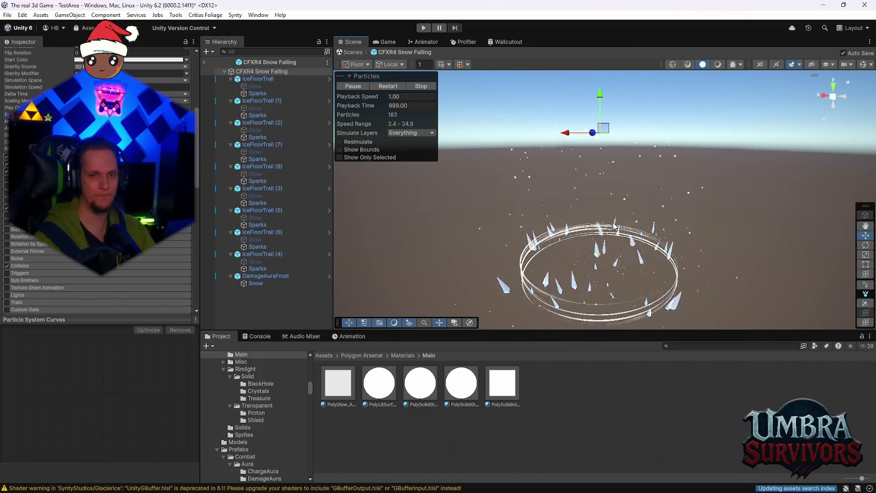
Collapse the nine IceFloorTrail entries and DamageAuraFrost under CFXR4 Snow Falling
{"action": "left_click", "coordinate": [263, 71]}
{"action": "left_click", "coordinate": [231, 79]}
{"action": "left_click", "coordinate": [230, 86]}
{"action": "left_click", "coordinate": [231, 94]}
{"action": "left_click", "coordinate": [230, 101]}
{"action": "left_click", "coordinate": [231, 108]}
{"action": "left_click", "coordinate": [230, 115]}
{"action": "left_click", "coordinate": [231, 122]}
{"action": "left_click", "coordinate": [230, 129]}
{"action": "left_click", "coordinate": [231, 137]}
{"action": "left_click", "coordinate": [231, 144]}
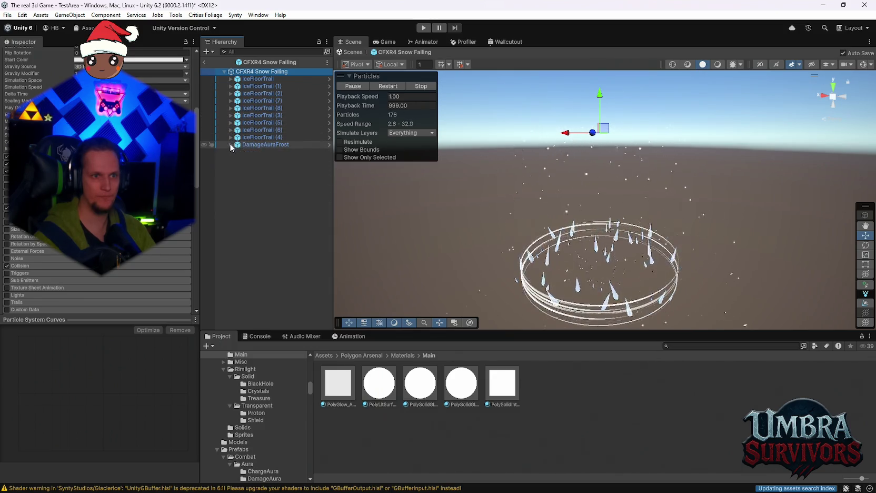
Reframe the ice ring in the Scene view and show the Ice Wand folder's contents
{"action": "mouse_move", "coordinate": [623, 251]}
{"action": "left_mouse_down"}
{"action": "mouse_move", "coordinate": [600, 158]}
{"action": "mouse_move", "coordinate": [568, 221]}
{"action": "mouse_move", "coordinate": [535, 342]}
{"action": "left_mouse_up"}
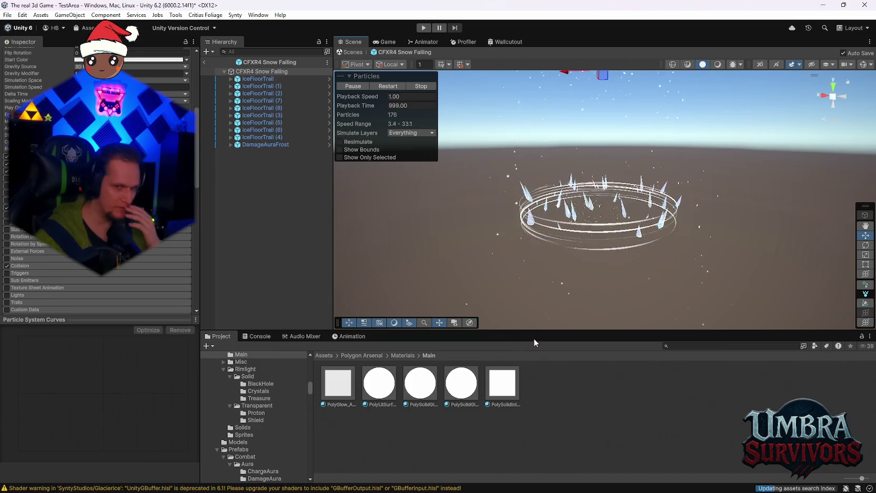
{"action": "left_click_drag", "start_coordinate": [597, 251], "coordinate": [563, 141]}
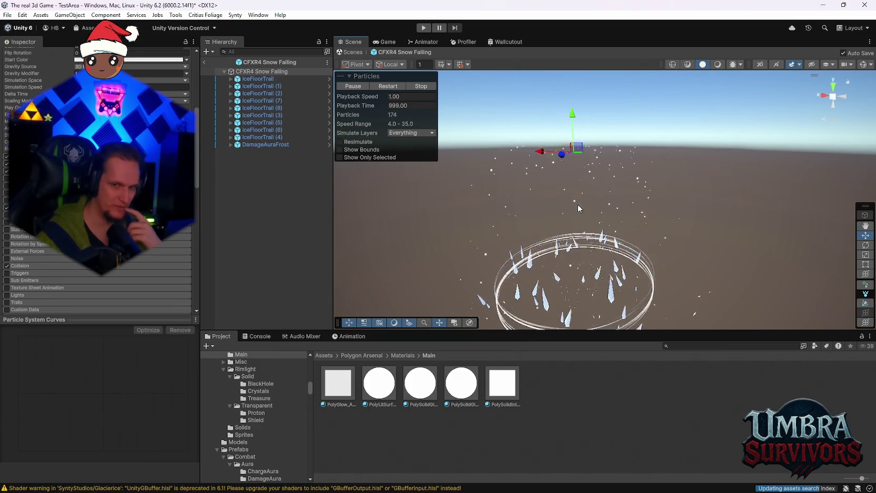
{"action": "left_click_drag", "start_coordinate": [578, 203], "coordinate": [600, 158]}
{"action": "scroll", "coordinate": [260, 427], "scroll_direction": "down", "scroll_amount": 5}
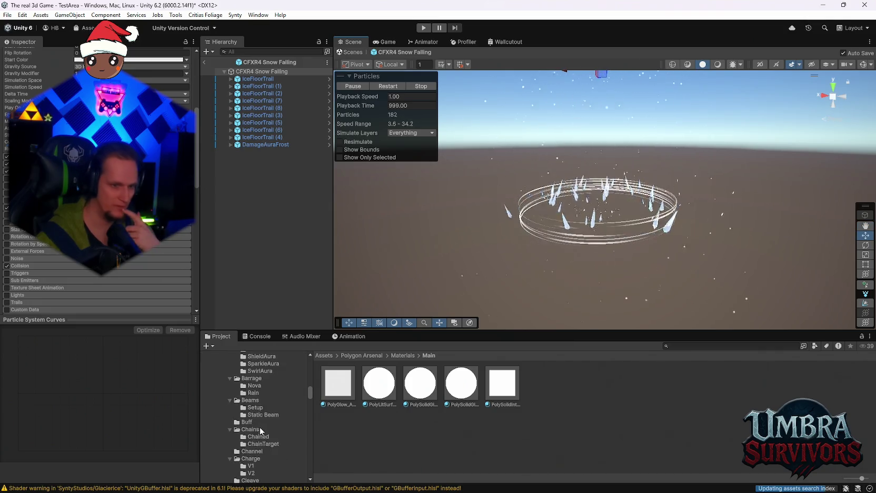
{"action": "left_click_drag", "start_coordinate": [312, 398], "coordinate": [309, 477]}
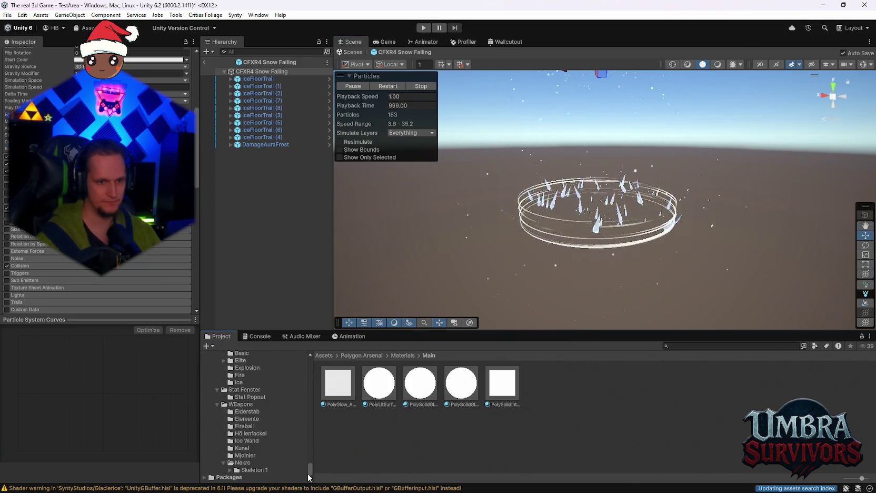
{"action": "scroll", "coordinate": [265, 463], "scroll_direction": "up", "scroll_amount": 3}
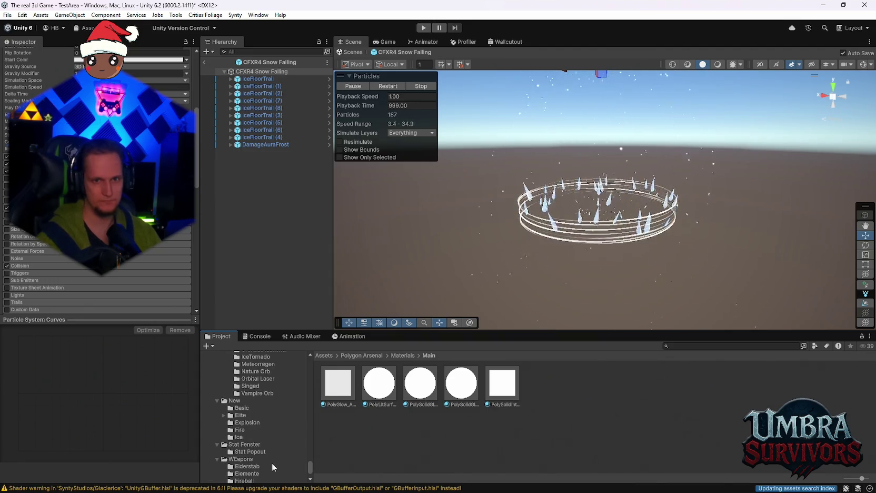
{"action": "mouse_move", "coordinate": [634, 177]}
{"action": "left_mouse_down"}
{"action": "mouse_move", "coordinate": [606, 243]}
{"action": "mouse_move", "coordinate": [558, 237]}
{"action": "mouse_move", "coordinate": [639, 247]}
{"action": "mouse_move", "coordinate": [677, 208]}
{"action": "left_mouse_up"}
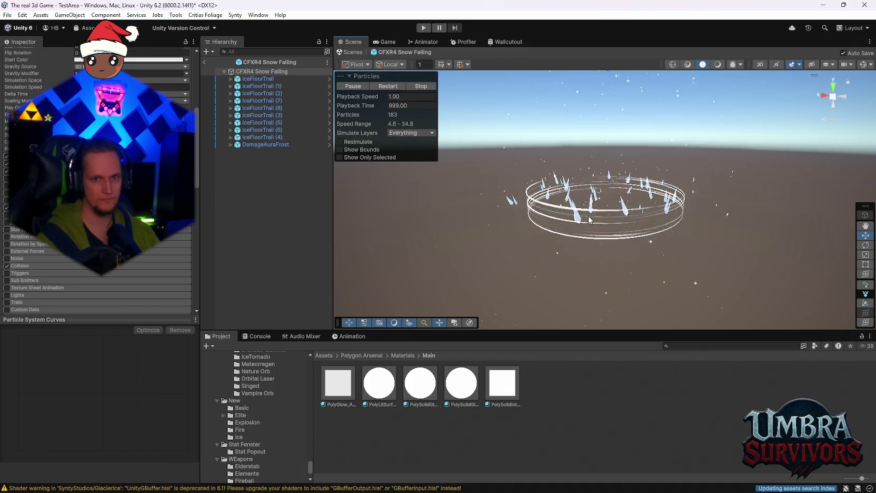
{"action": "scroll", "coordinate": [277, 407], "scroll_direction": "down", "scroll_amount": 3}
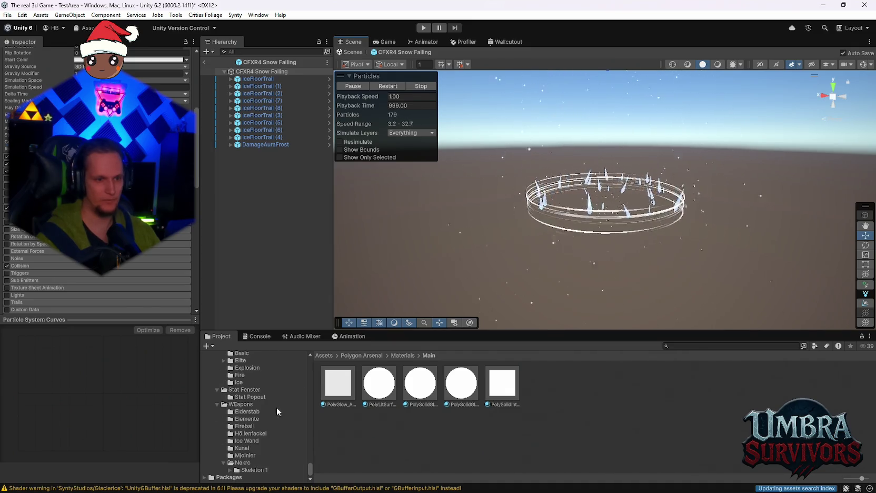
{"action": "left_click", "coordinate": [246, 441]}
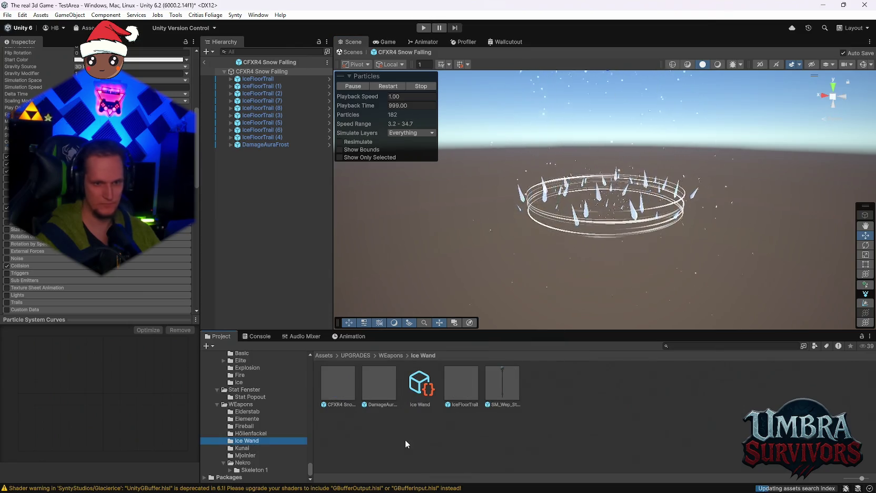
Group the IceFloorTrail objects through DamageAuraFrost under a new empty parent named 'Ground'
{"action": "left_click", "coordinate": [249, 79]}
{"action": "left_click", "coordinate": [252, 143], "text": "shift"}
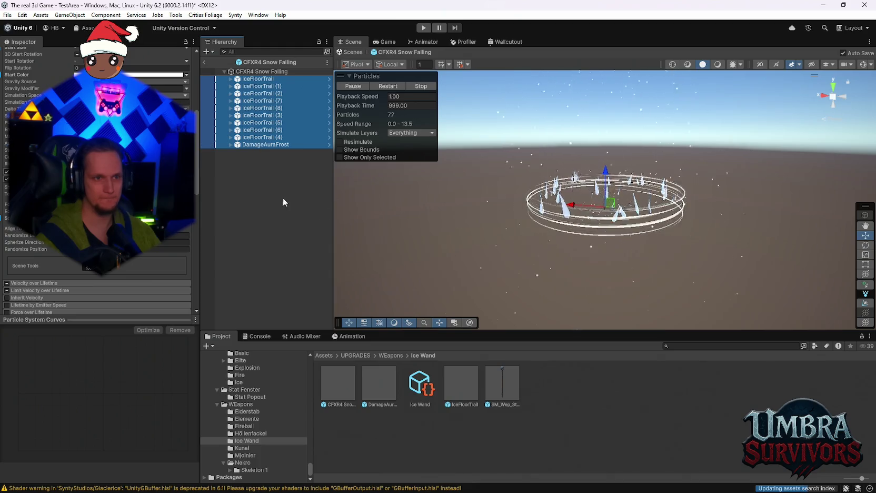
{"action": "right_click", "coordinate": [246, 81]}
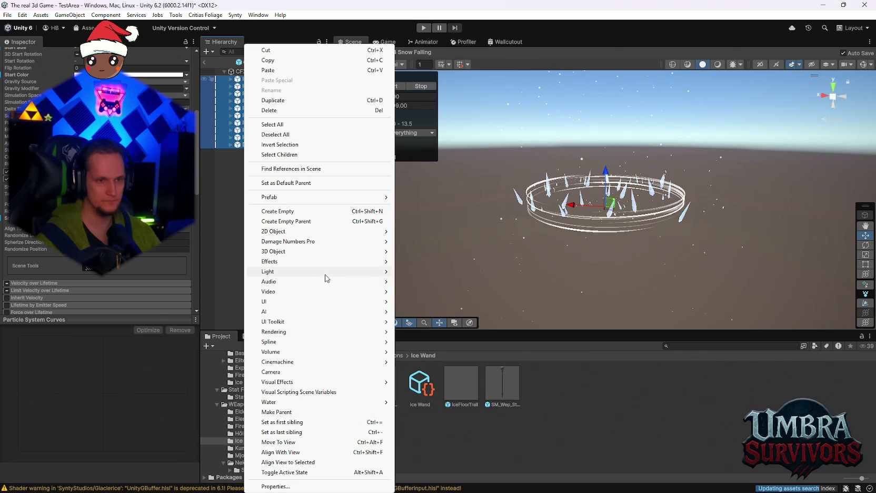
{"action": "left_click", "coordinate": [296, 221]}
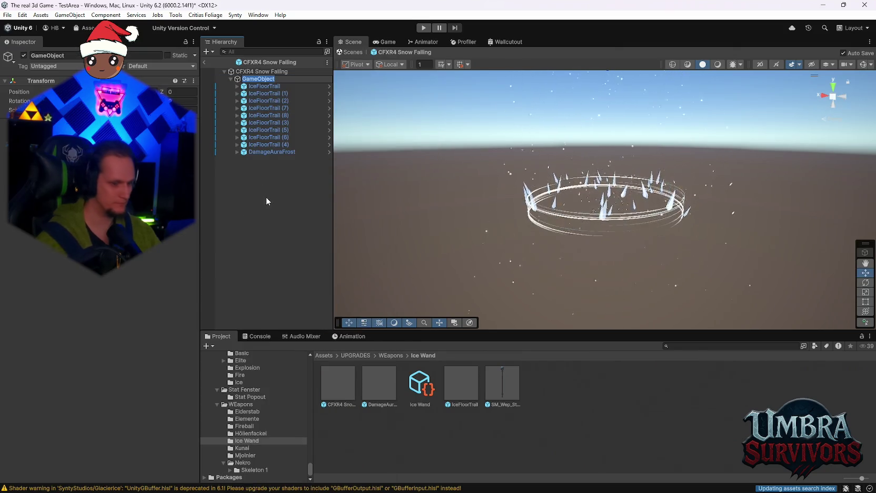
{"action": "type", "text": "Ground"}
{"action": "key", "text": "Return"}
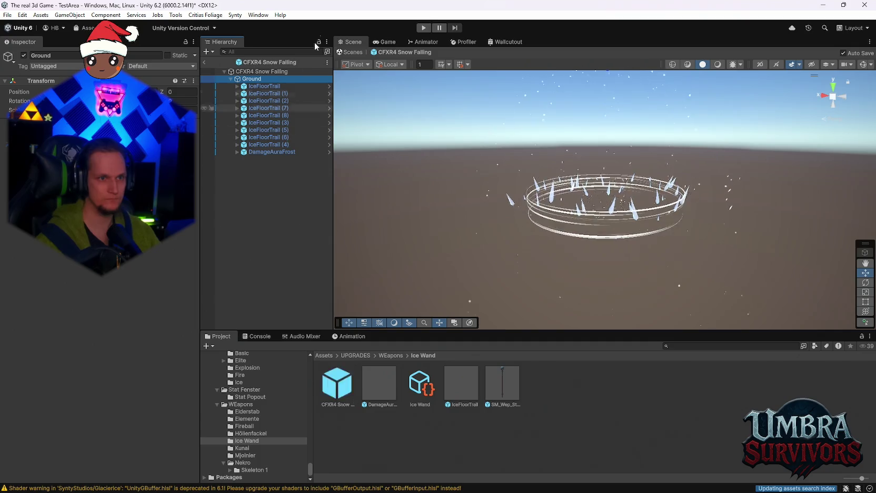
Delete the Ground group from CFXR4 Snow Falling, leaving only the snow
{"action": "left_click", "coordinate": [243, 73]}
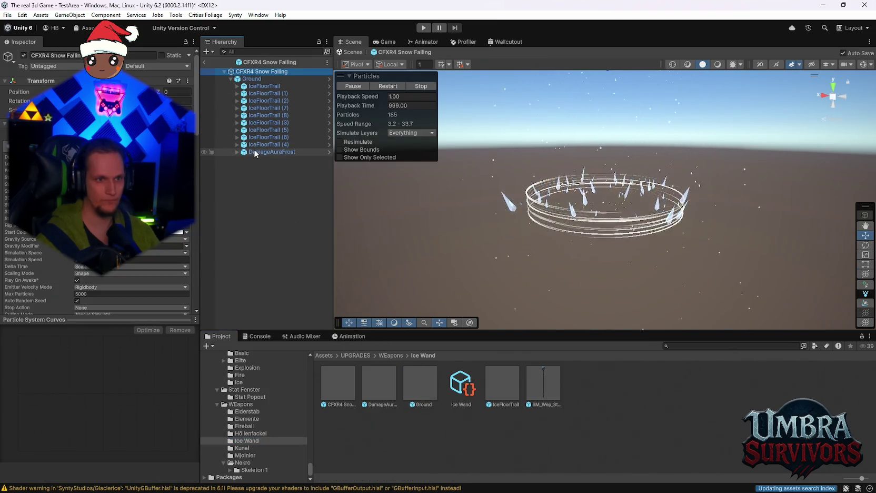
{"action": "left_click", "coordinate": [298, 244]}
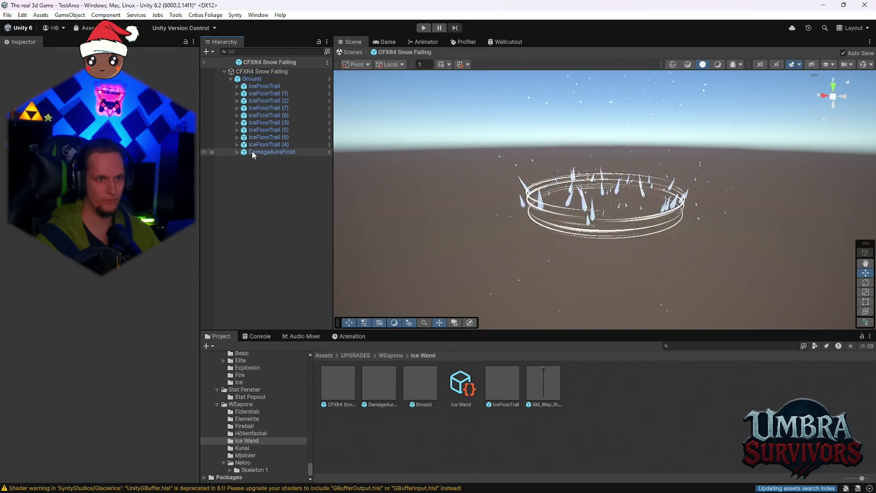
{"action": "left_click", "coordinate": [248, 80], "text": "shift"}
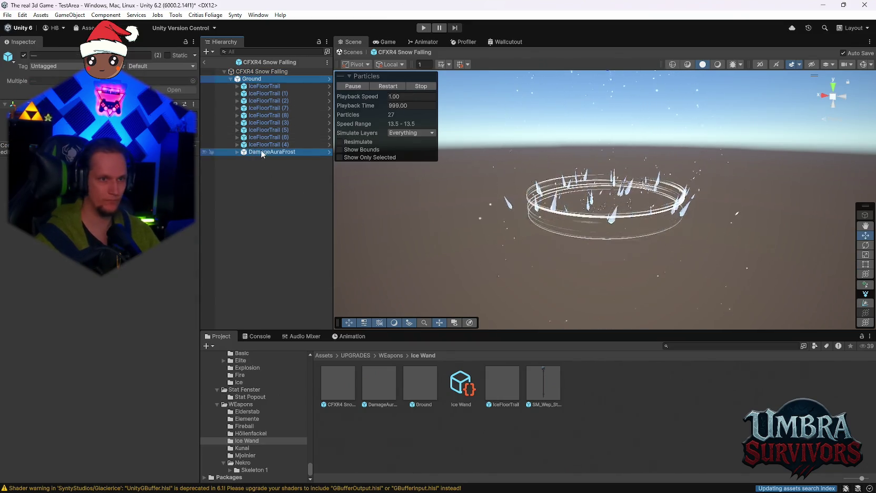
{"action": "key", "text": "Delete"}
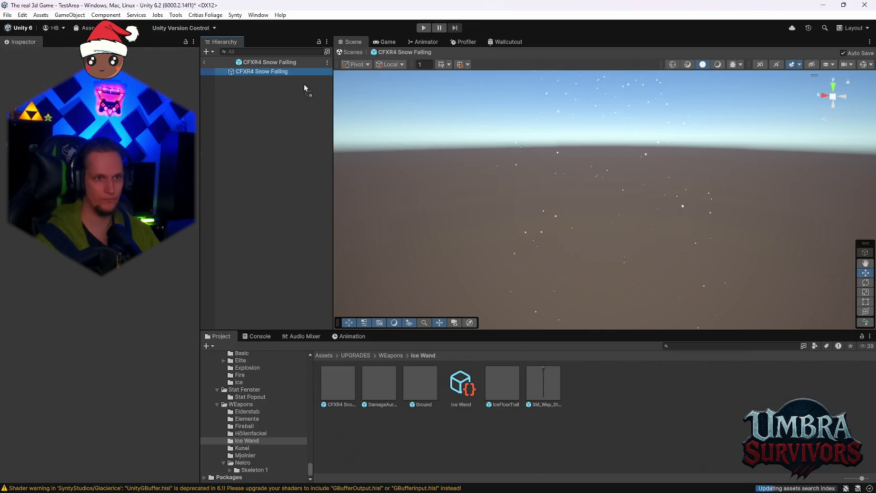
Save the root as a new base prefab and open the Ground prefab for editing
{"action": "left_click_drag", "start_coordinate": [601, 399], "coordinate": [468, 389]}
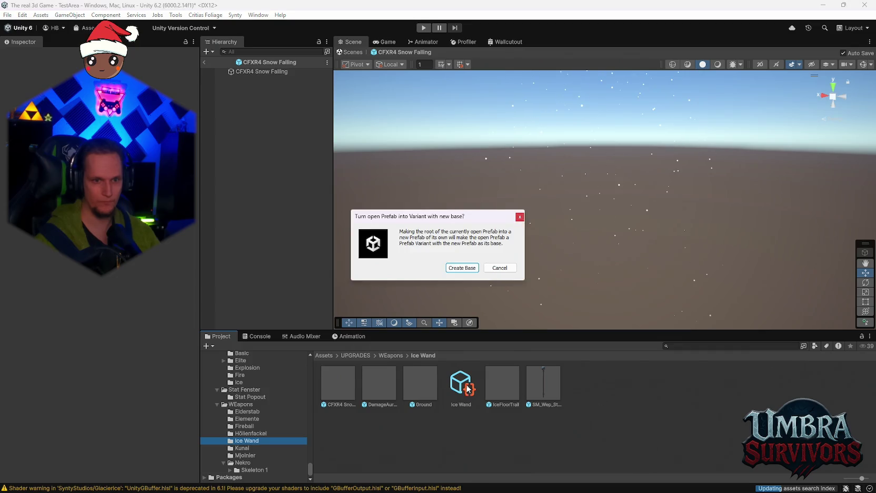
{"action": "left_click", "coordinate": [457, 269]}
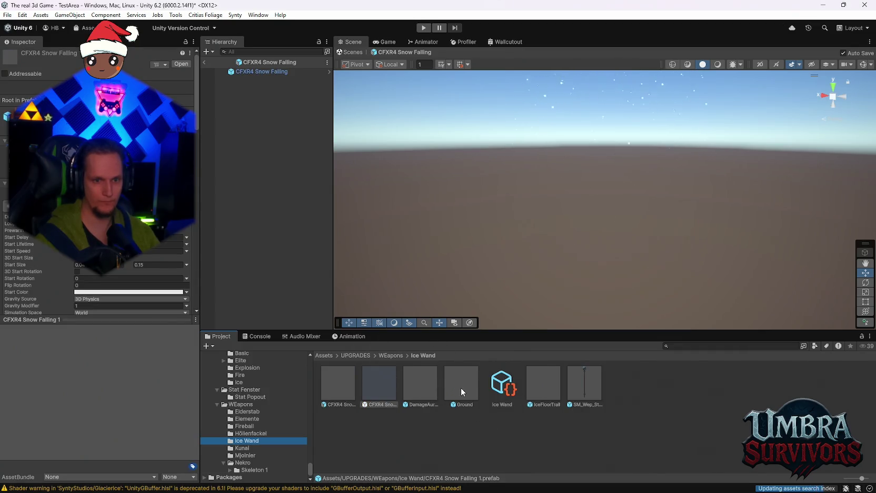
{"action": "double_click", "coordinate": [461, 391]}
{"action": "scroll", "coordinate": [590, 246], "scroll_direction": "down", "scroll_amount": 3}
Nest the CFXR4 Snow Falling prefab under Ground and raise it above the ice ring
{"action": "left_click", "coordinate": [243, 73]}
{"action": "left_click_drag", "start_coordinate": [243, 77], "coordinate": [278, 108]}
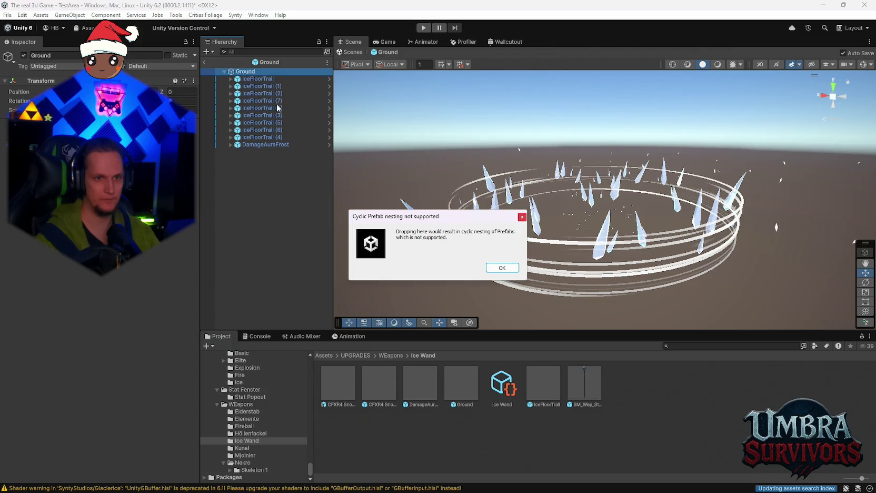
{"action": "left_click", "coordinate": [501, 269]}
{"action": "left_click_drag", "start_coordinate": [363, 392], "coordinate": [246, 76]}
{"action": "mouse_move", "coordinate": [606, 230]}
{"action": "left_mouse_down"}
{"action": "mouse_move", "coordinate": [608, 91]}
{"action": "mouse_move", "coordinate": [606, 124]}
{"action": "mouse_move", "coordinate": [621, 178]}
{"action": "left_mouse_up"}
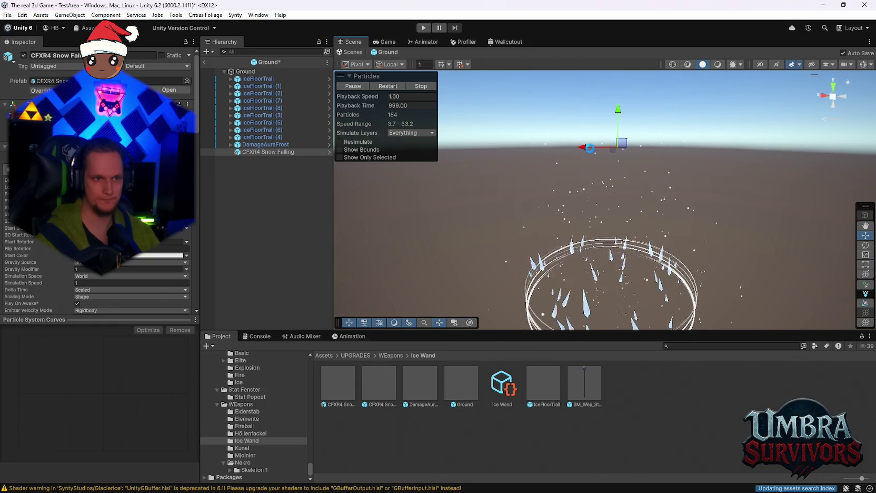
Select the Snow effect under DamageAuraFrost and show its particle modules in the Inspector
{"action": "mouse_move", "coordinate": [505, 213]}
{"action": "left_mouse_down"}
{"action": "mouse_move", "coordinate": [532, 180]}
{"action": "mouse_move", "coordinate": [562, 190]}
{"action": "mouse_move", "coordinate": [495, 192]}
{"action": "mouse_move", "coordinate": [519, 197]}
{"action": "mouse_move", "coordinate": [506, 221]}
{"action": "left_mouse_up"}
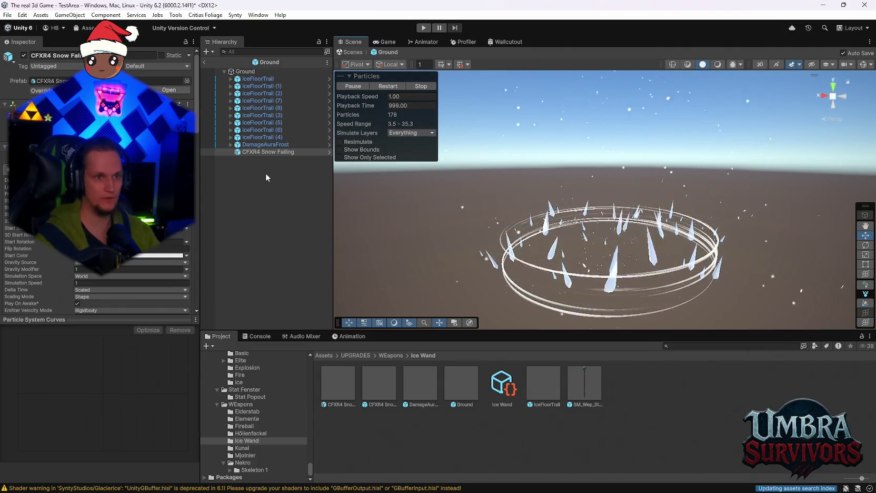
{"action": "left_click", "coordinate": [231, 144]}
{"action": "left_click", "coordinate": [246, 152]}
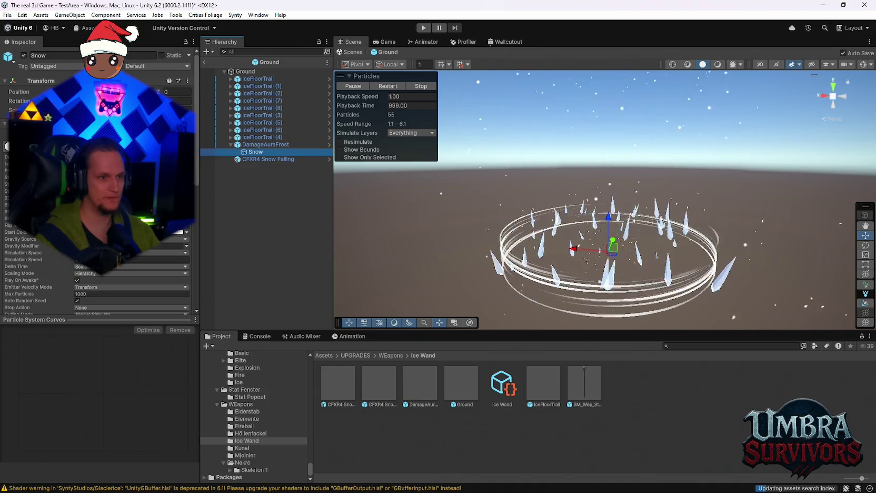
{"action": "scroll", "coordinate": [98, 185], "scroll_direction": "down", "scroll_amount": 5}
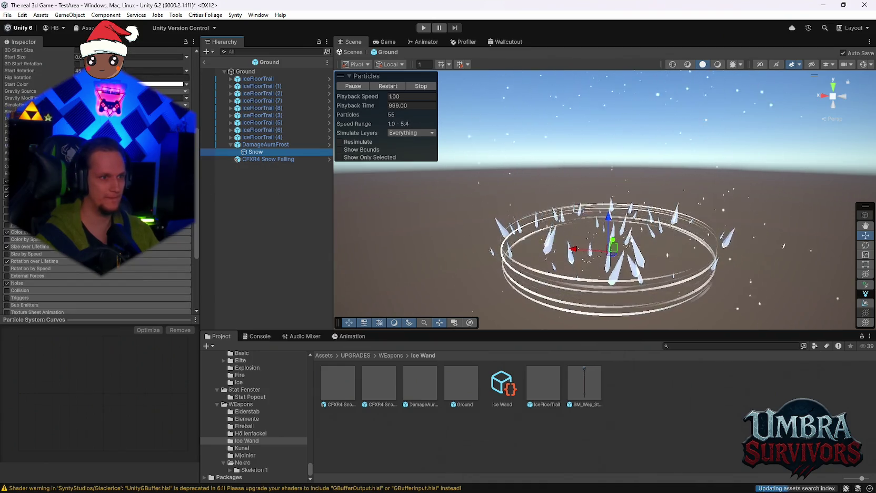
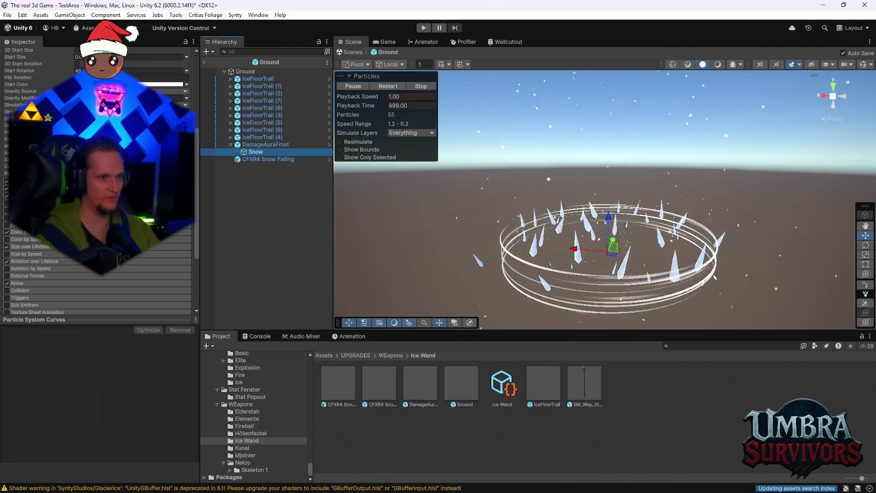
Set the Snow emitter's Shape Scale to 3, 3, 3
{"action": "scroll", "coordinate": [106, 284], "scroll_direction": "up", "scroll_amount": 5}
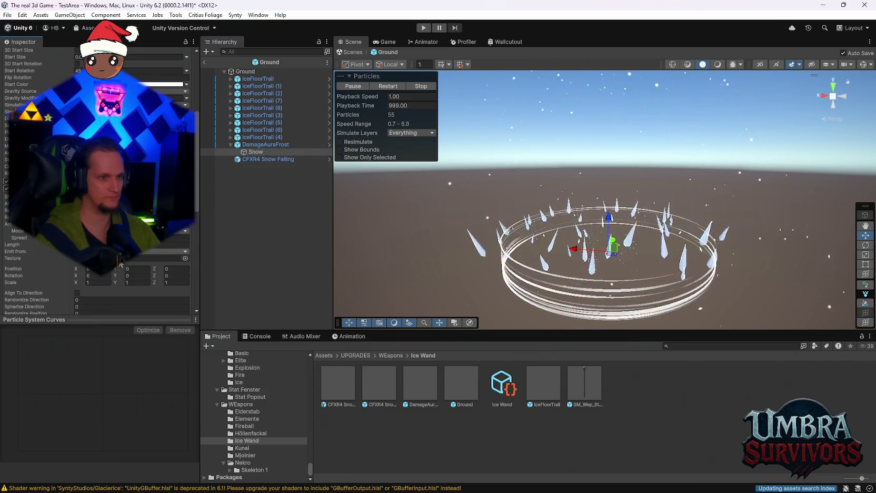
{"action": "type", "text": "3"}
{"action": "key", "text": "Tab"}
{"action": "type", "text": "3"}
{"action": "key", "text": "Tab"}
{"action": "type", "text": "3"}
{"action": "mouse_move", "coordinate": [610, 247]}
{"action": "left_mouse_down"}
{"action": "mouse_move", "coordinate": [604, 247]}
{"action": "mouse_move", "coordinate": [610, 258]}
{"action": "left_mouse_up"}
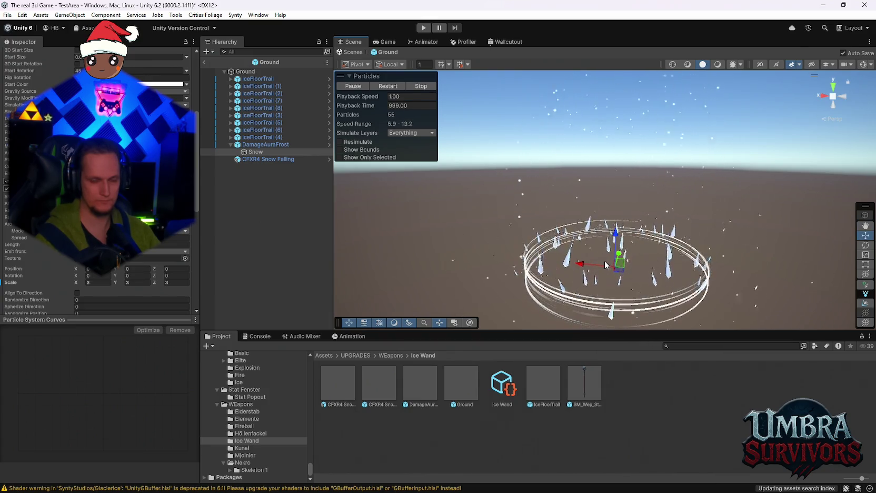
Deactivate the CFXR4 Snow Falling effect
{"action": "left_click", "coordinate": [241, 160]}
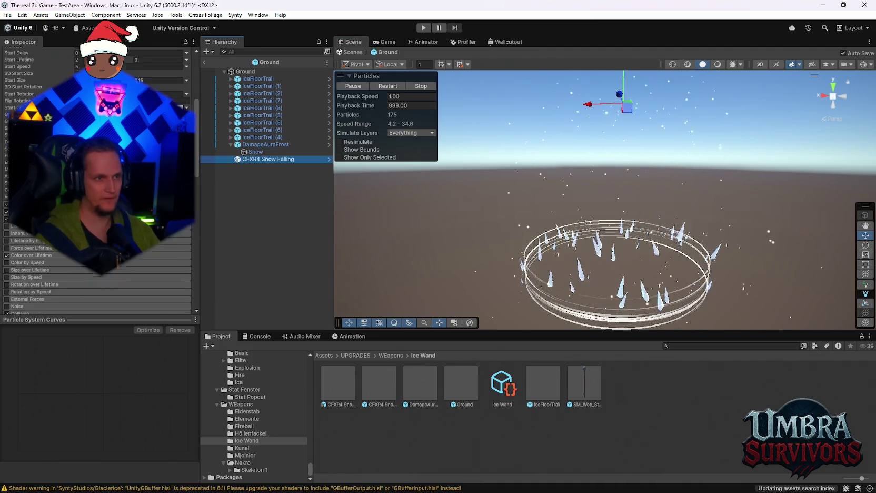
{"action": "left_click", "coordinate": [24, 56]}
{"action": "mouse_move", "coordinate": [602, 232]}
{"action": "left_mouse_down"}
{"action": "mouse_move", "coordinate": [569, 220]}
{"action": "mouse_move", "coordinate": [536, 181]}
{"action": "mouse_move", "coordinate": [515, 176]}
{"action": "mouse_move", "coordinate": [561, 248]}
{"action": "mouse_move", "coordinate": [584, 216]}
{"action": "mouse_move", "coordinate": [632, 221]}
{"action": "mouse_move", "coordinate": [681, 196]}
{"action": "mouse_move", "coordinate": [655, 137]}
{"action": "mouse_move", "coordinate": [616, 137]}
{"action": "left_mouse_up"}
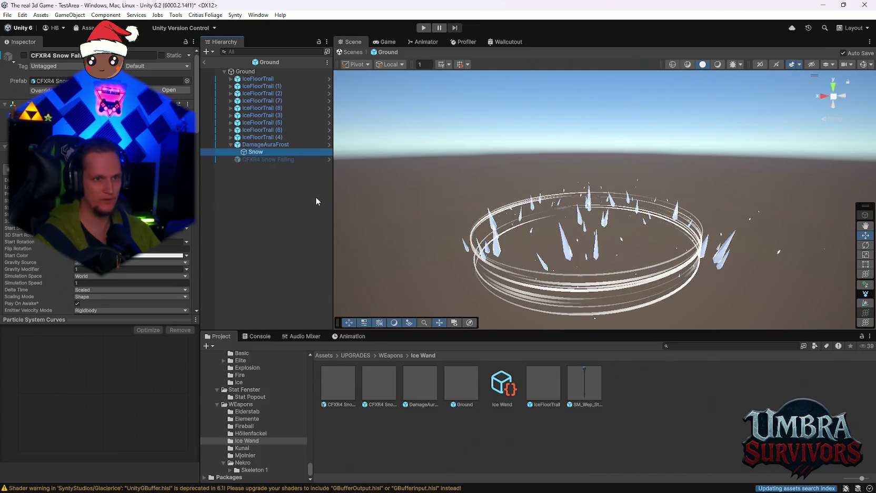
Duplicate the Snow emitter and raise the copy about two units on Z
{"action": "key", "text": "ctrl+d"}
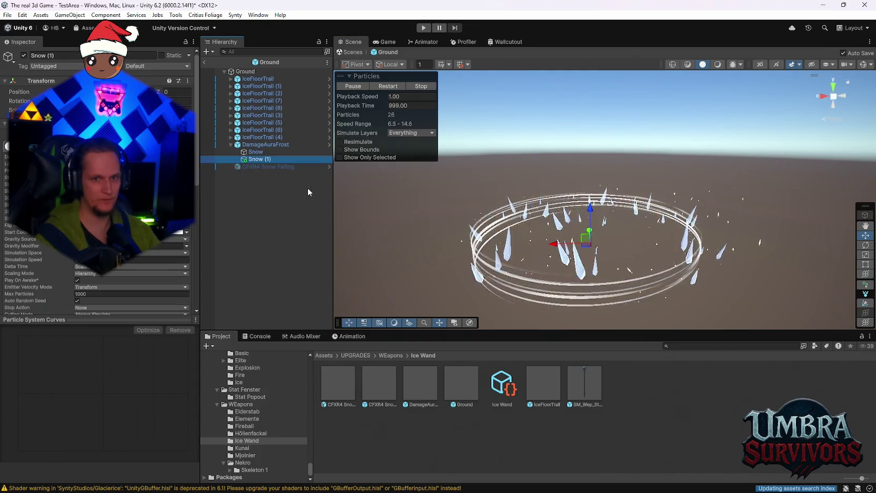
{"action": "left_click_drag", "start_coordinate": [592, 220], "coordinate": [593, 182]}
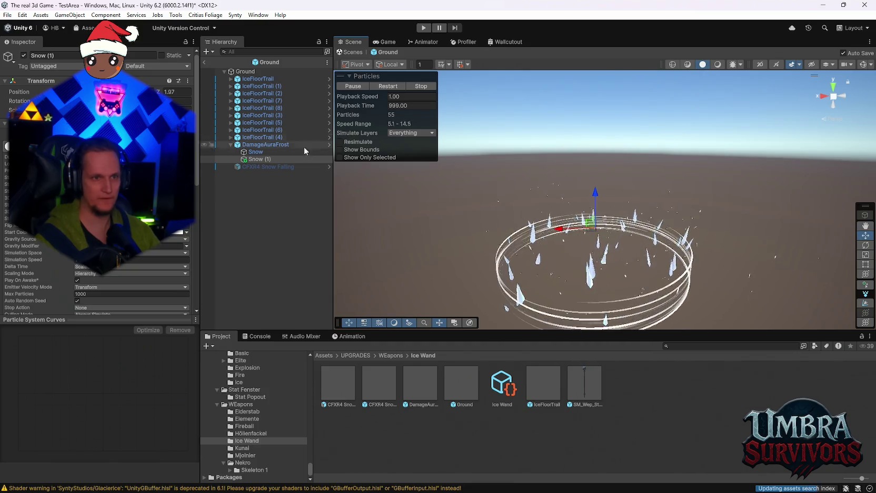
{"action": "left_click", "coordinate": [258, 159]}
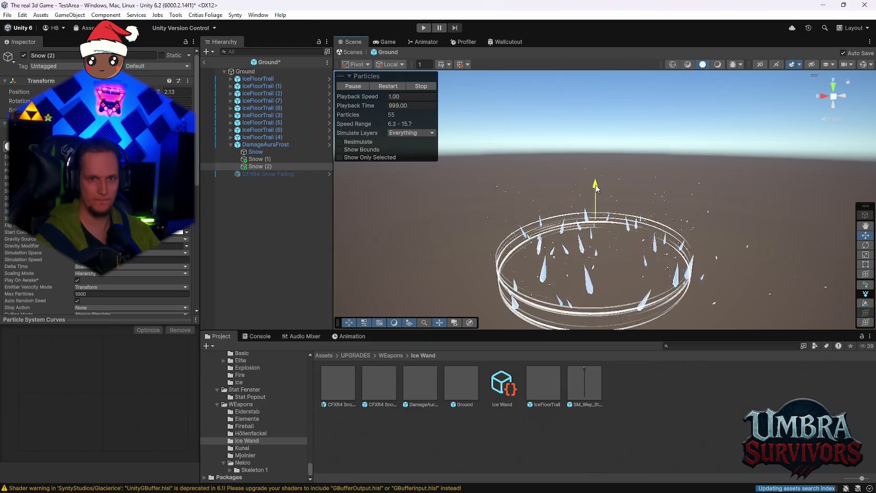
{"action": "left_click_drag", "start_coordinate": [595, 258], "coordinate": [608, 204]}
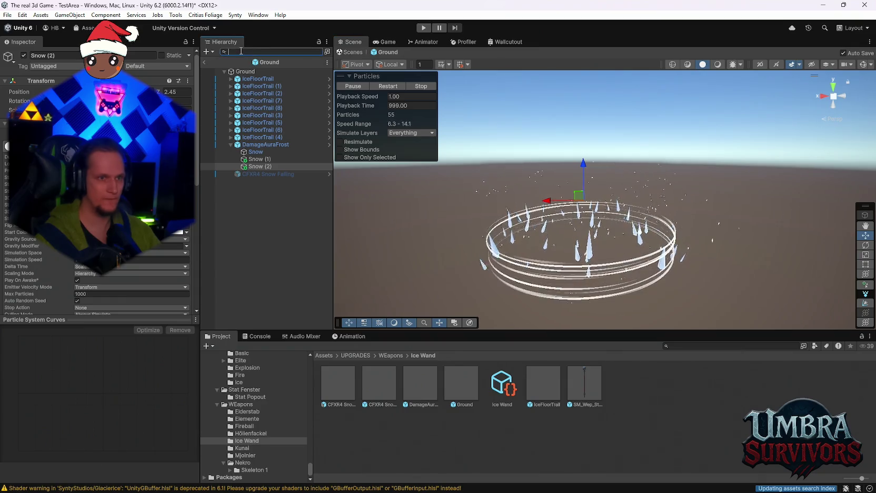
Filter the Hierarchy by 'sp' and deactivate all nine Sparks objects
{"action": "type", "text": "sp"}
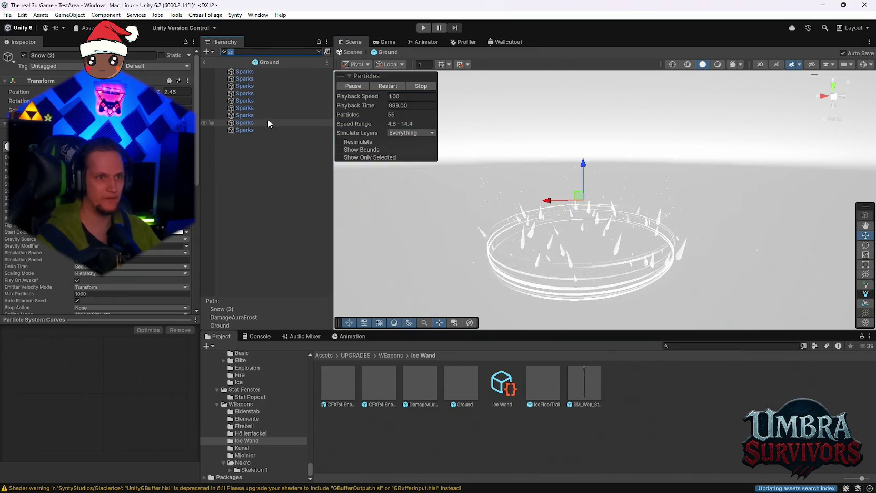
{"action": "key", "text": "ctrl+a"}
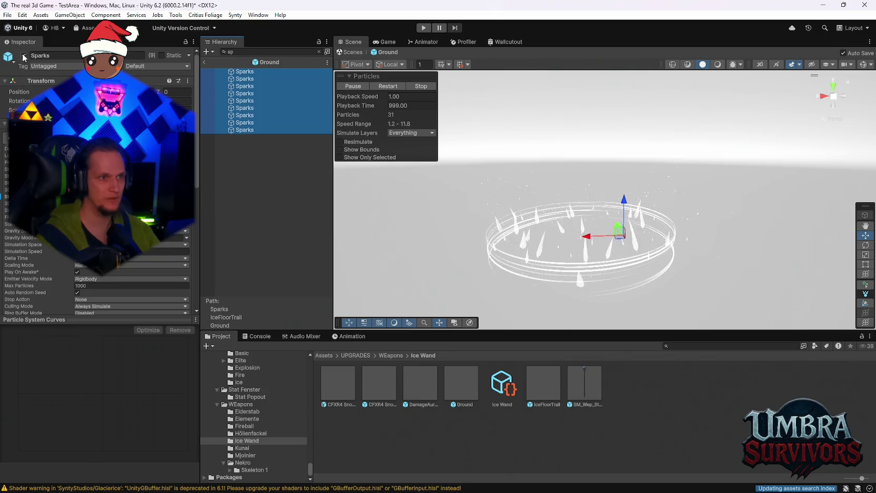
{"action": "left_click", "coordinate": [23, 55]}
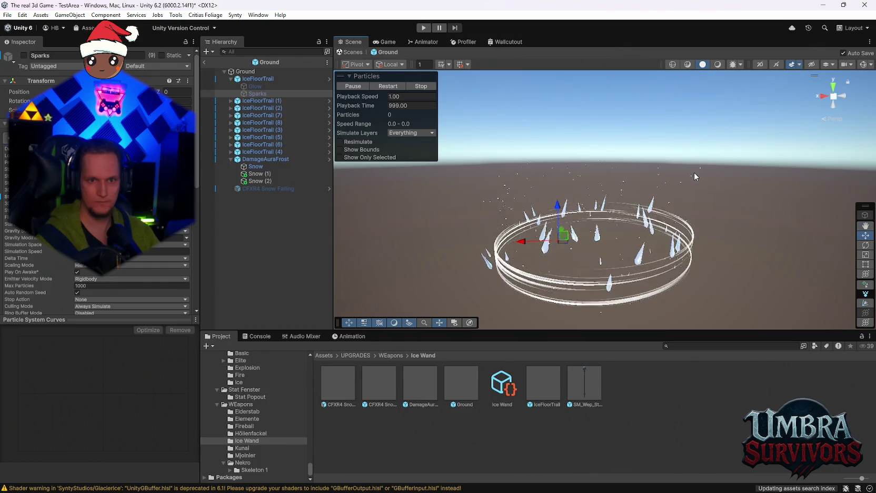
{"action": "mouse_move", "coordinate": [694, 173]}
{"action": "left_mouse_down"}
{"action": "mouse_move", "coordinate": [546, 199]}
{"action": "mouse_move", "coordinate": [632, 200]}
{"action": "left_mouse_up"}
Duplicate the three Snow emitters and set the copies' Shape Scale Z to 2
{"action": "left_click", "coordinate": [257, 173]}
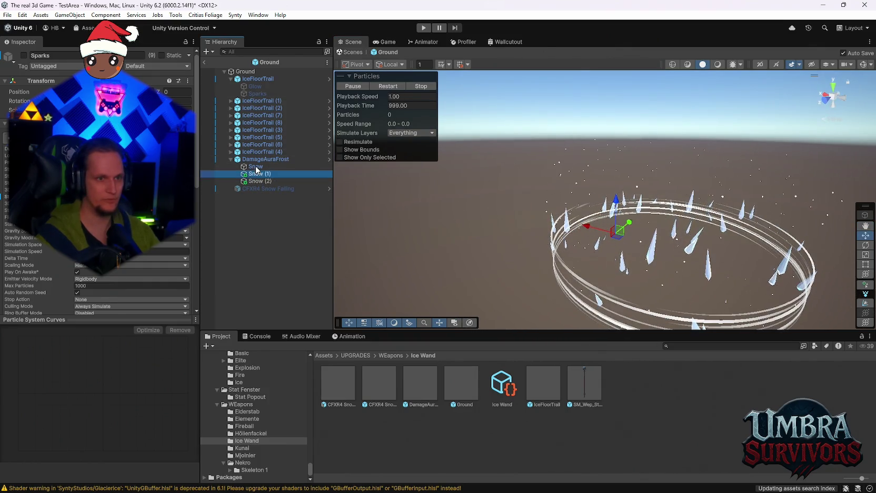
{"action": "left_click", "coordinate": [255, 167]}
{"action": "left_click", "coordinate": [259, 181], "text": "shift"}
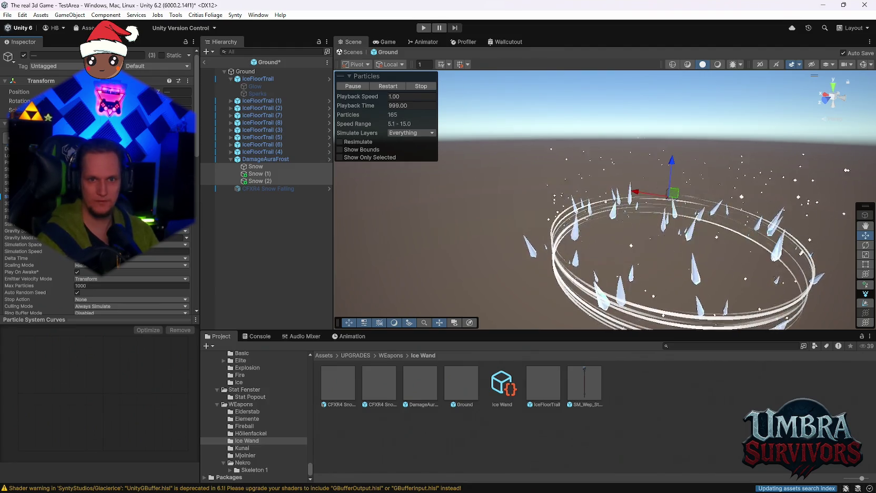
{"action": "left_click_drag", "start_coordinate": [536, 255], "coordinate": [559, 247]}
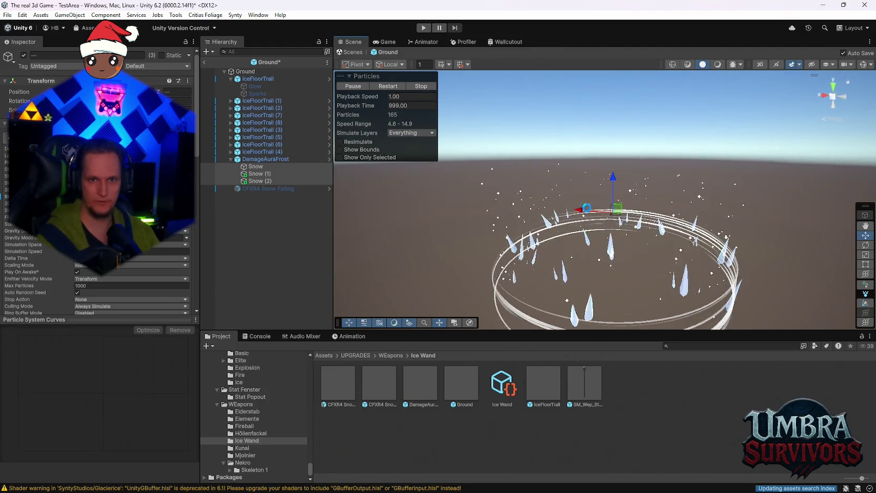
{"action": "mouse_move", "coordinate": [581, 195]}
{"action": "left_mouse_down"}
{"action": "mouse_move", "coordinate": [596, 237]}
{"action": "mouse_move", "coordinate": [542, 232]}
{"action": "mouse_move", "coordinate": [554, 250]}
{"action": "mouse_move", "coordinate": [593, 202]}
{"action": "mouse_move", "coordinate": [590, 294]}
{"action": "left_mouse_up"}
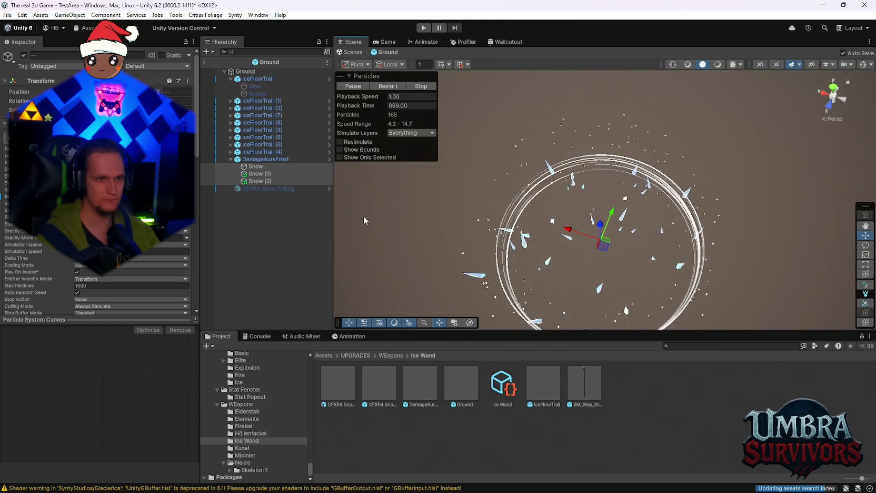
{"action": "key", "text": "ctrl+d"}
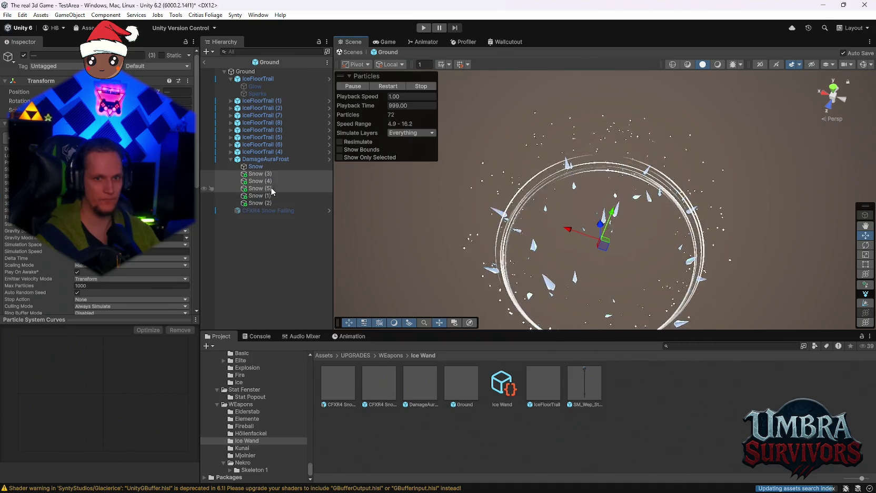
{"action": "scroll", "coordinate": [97, 211], "scroll_direction": "down", "scroll_amount": 8}
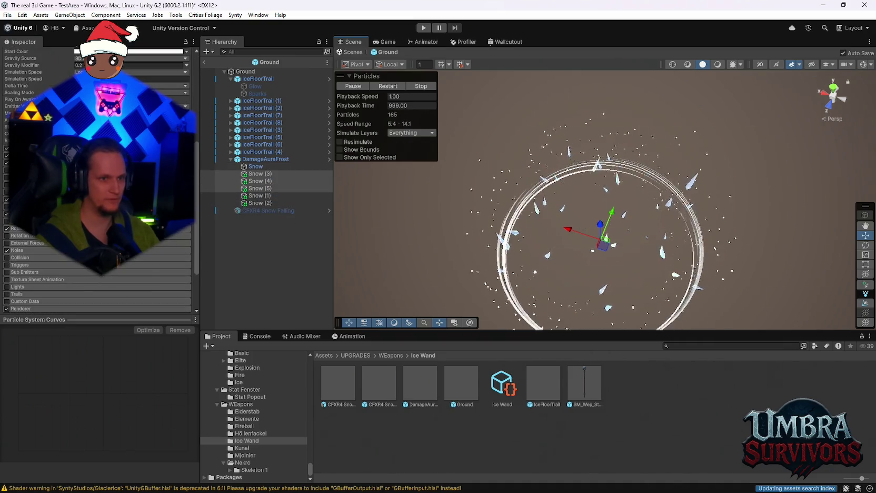
{"action": "left_click", "coordinate": [32, 156]}
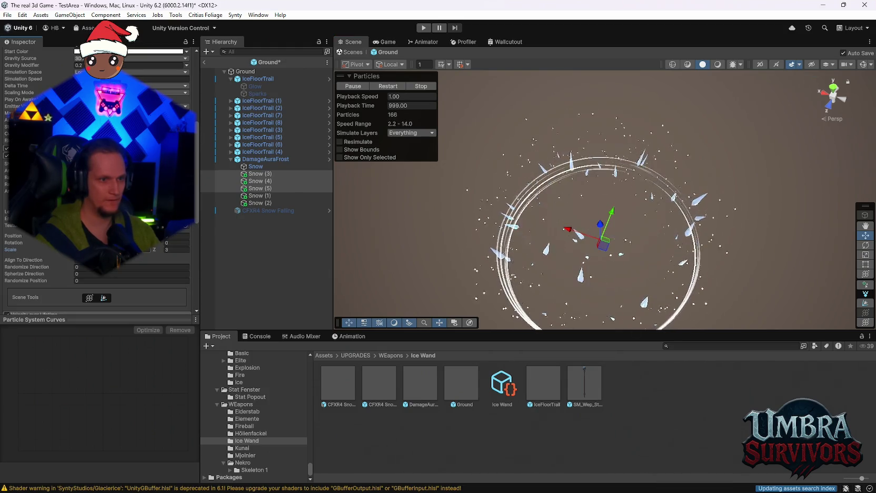
{"action": "type", "text": "1"}
{"action": "key", "text": "Return"}
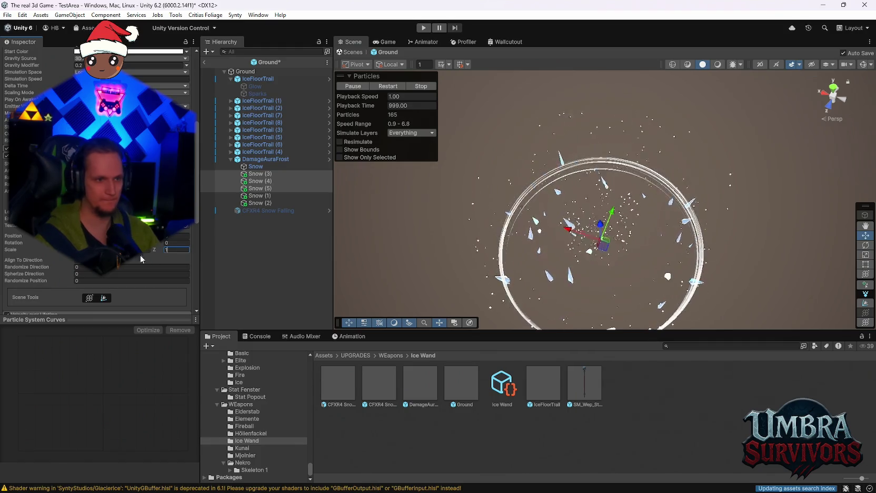
{"action": "type", "text": "2"}
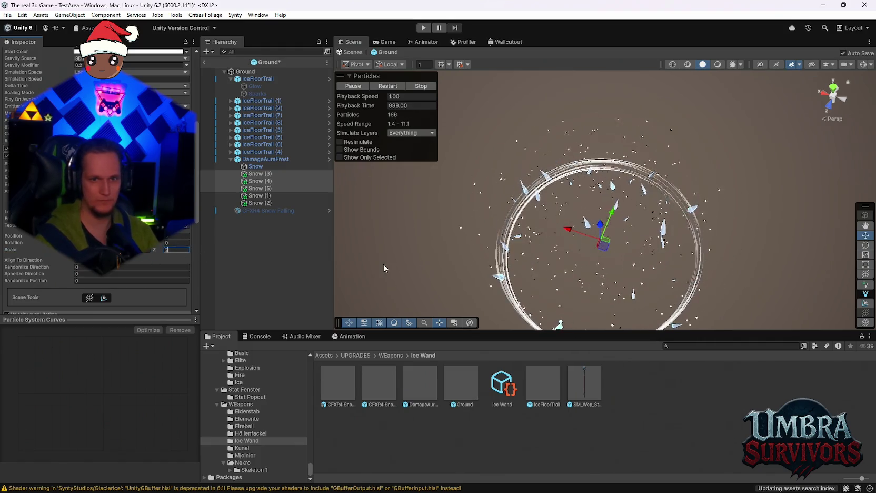
{"action": "mouse_move", "coordinate": [629, 250]}
{"action": "left_mouse_down"}
{"action": "mouse_move", "coordinate": [626, 141]}
{"action": "mouse_move", "coordinate": [631, 210]}
{"action": "mouse_move", "coordinate": [640, 166]}
{"action": "mouse_move", "coordinate": [639, 173]}
{"action": "left_mouse_up"}
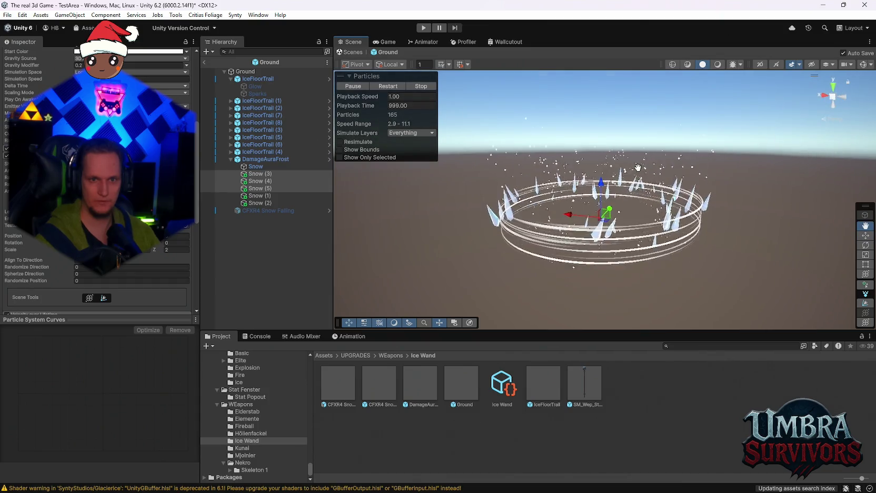
{"action": "left_click", "coordinate": [252, 160]}
{"action": "scroll", "coordinate": [45, 257], "scroll_direction": "down", "scroll_amount": 3}
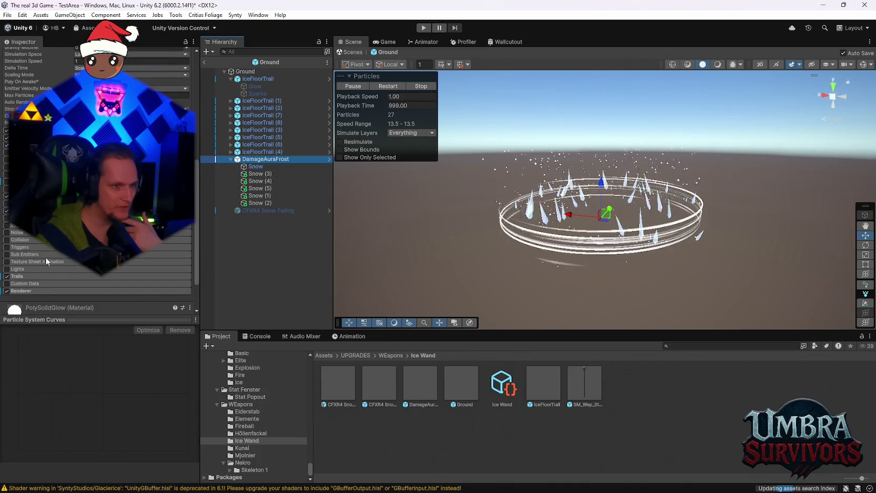
{"action": "left_click", "coordinate": [23, 275]}
{"action": "scroll", "coordinate": [23, 275], "scroll_direction": "down", "scroll_amount": 4}
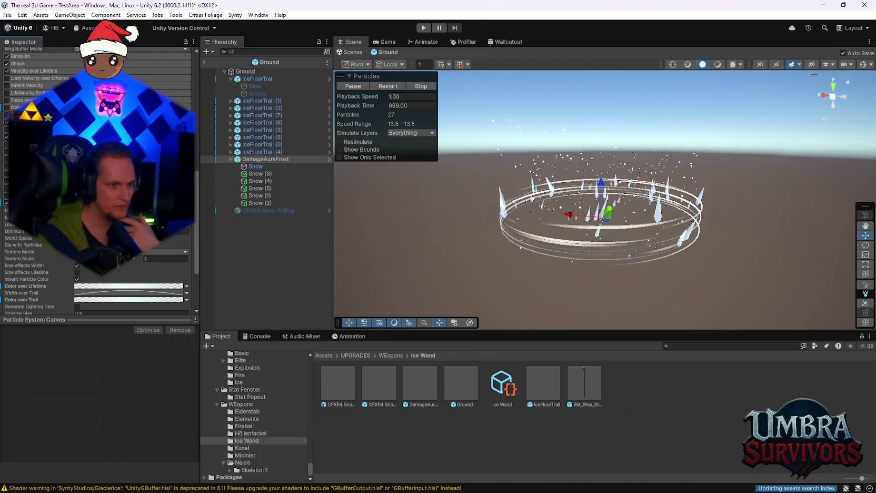
{"action": "scroll", "coordinate": [98, 237], "scroll_direction": "down", "scroll_amount": 3}
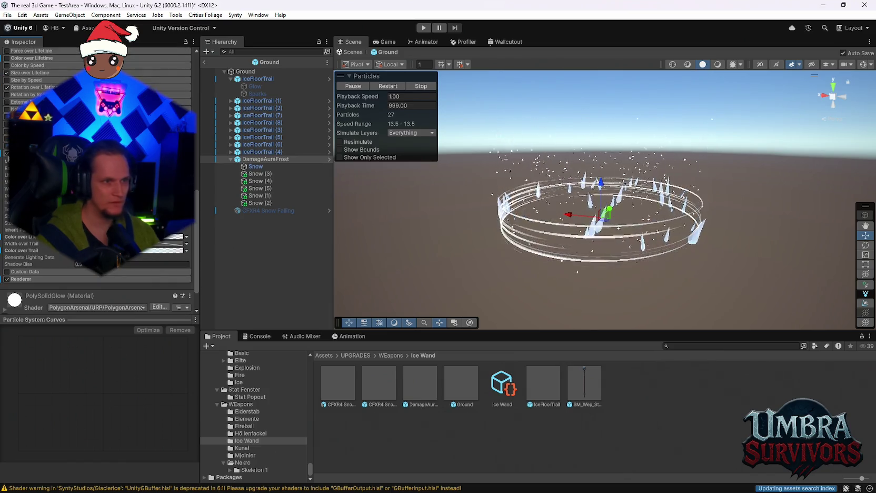
{"action": "left_click", "coordinate": [6, 153]}
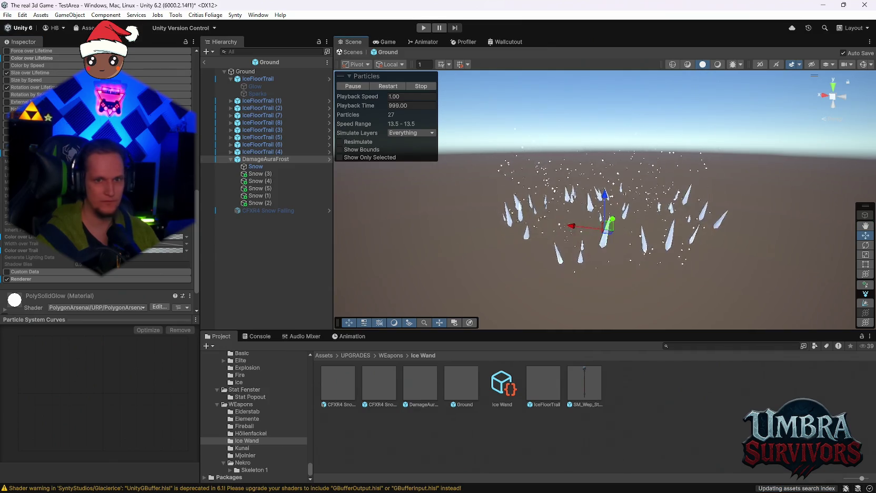
{"action": "left_click_drag", "start_coordinate": [572, 242], "coordinate": [572, 266]}
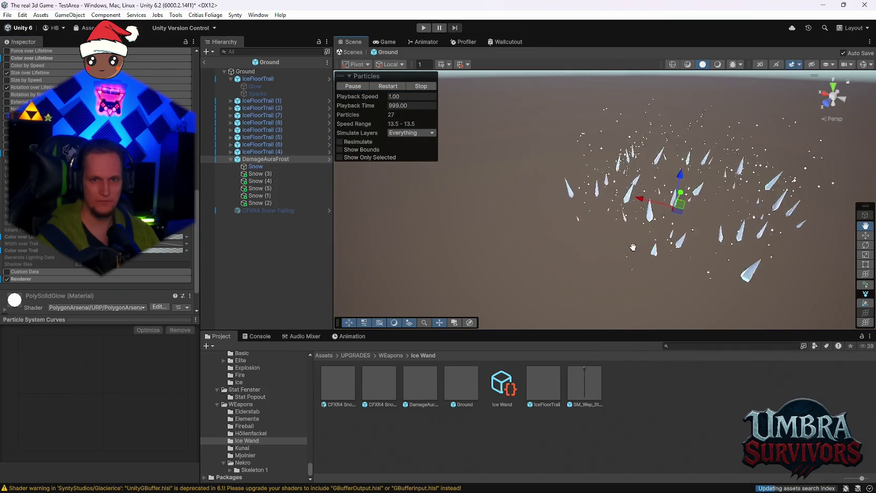
{"action": "left_click_drag", "start_coordinate": [633, 247], "coordinate": [660, 216]}
{"action": "left_click", "coordinate": [7, 153]}
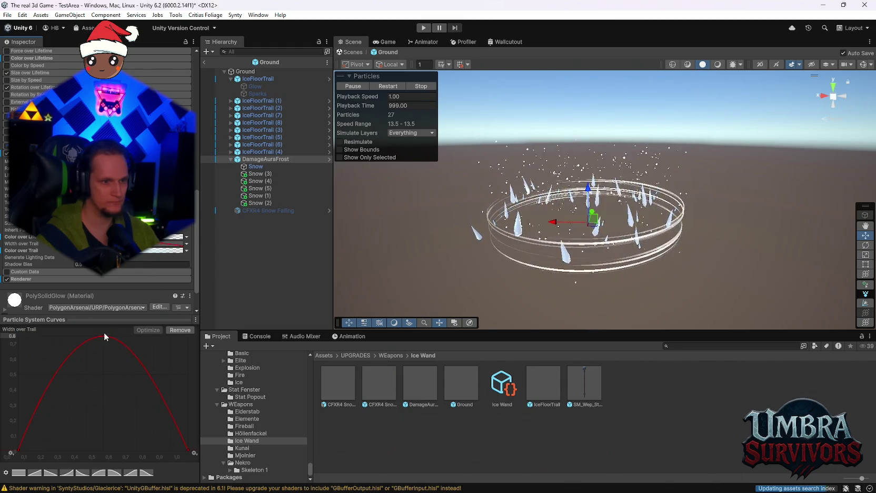
{"action": "left_click_drag", "start_coordinate": [105, 335], "coordinate": [105, 445]}
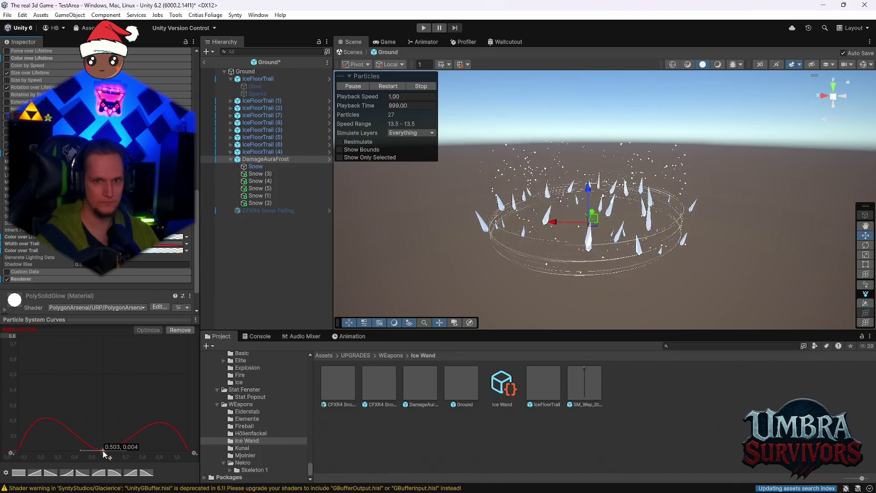
{"action": "mouse_move", "coordinate": [174, 437]}
{"action": "left_mouse_down"}
{"action": "mouse_move", "coordinate": [176, 389]}
{"action": "mouse_move", "coordinate": [153, 340]}
{"action": "mouse_move", "coordinate": [20, 335]}
{"action": "mouse_move", "coordinate": [11, 340]}
{"action": "mouse_move", "coordinate": [11, 445]}
{"action": "left_mouse_up"}
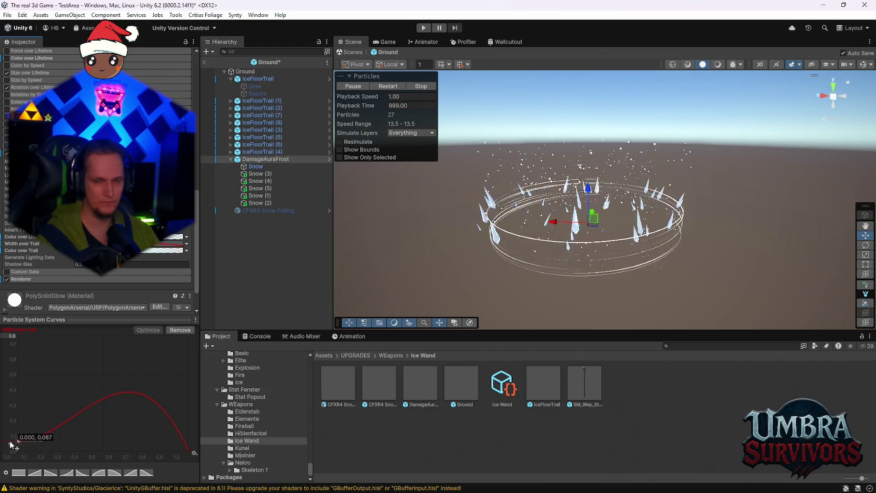
{"action": "left_click", "coordinate": [83, 472]}
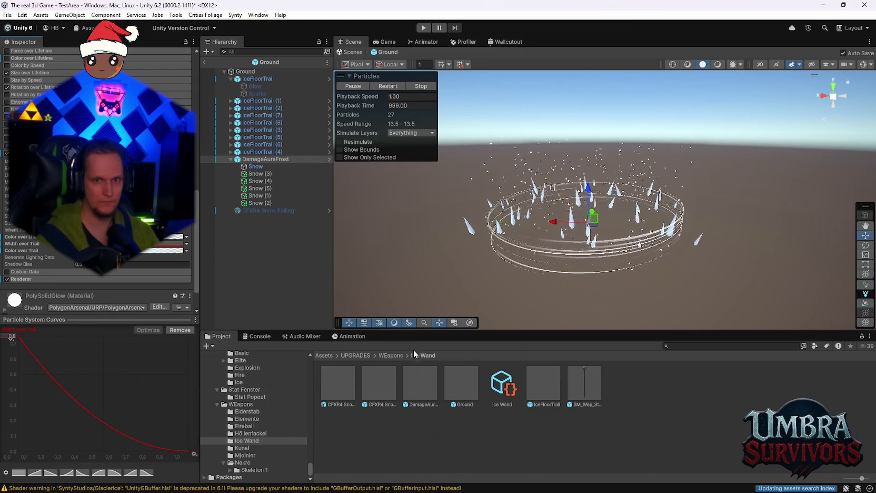
{"action": "mouse_move", "coordinate": [553, 227]}
{"action": "left_mouse_down"}
{"action": "mouse_move", "coordinate": [594, 230]}
{"action": "mouse_move", "coordinate": [509, 233]}
{"action": "left_mouse_up"}
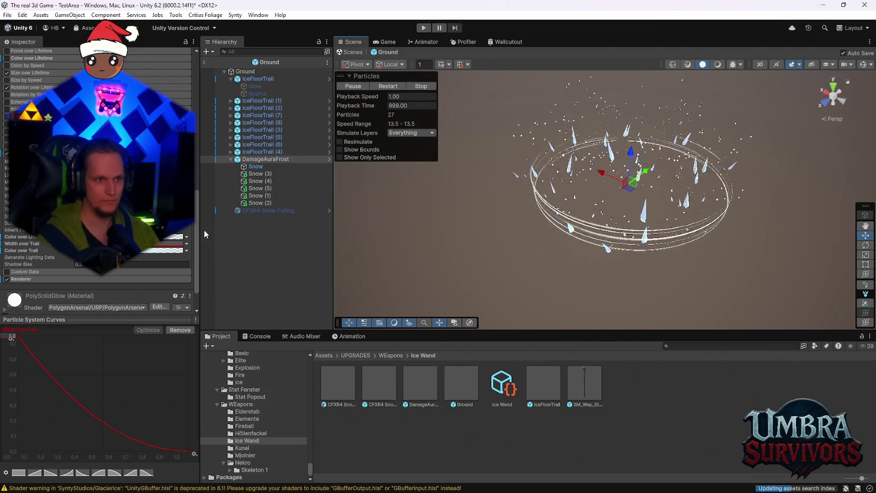
{"action": "left_click", "coordinate": [231, 159]}
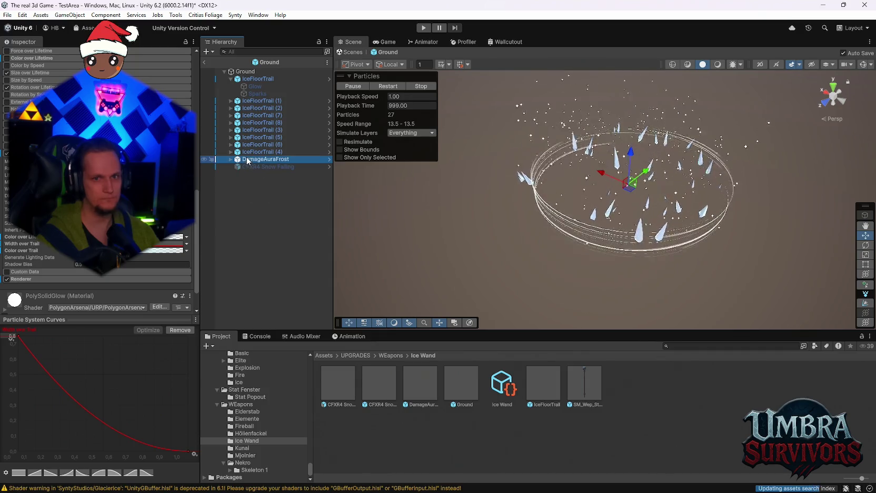
{"action": "left_click_drag", "start_coordinate": [560, 245], "coordinate": [653, 203]}
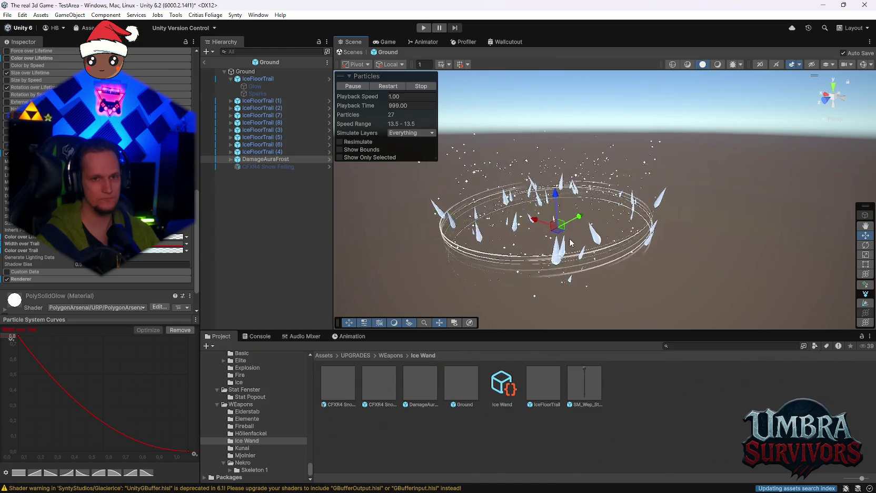
{"action": "mouse_move", "coordinate": [544, 253]}
{"action": "left_mouse_down"}
{"action": "mouse_move", "coordinate": [570, 217]}
{"action": "mouse_move", "coordinate": [598, 212]}
{"action": "left_mouse_up"}
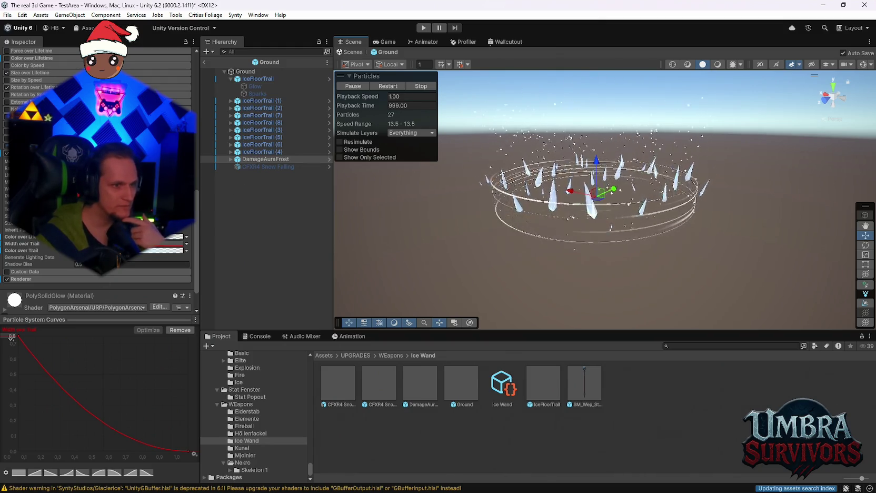
{"action": "scroll", "coordinate": [98, 179], "scroll_direction": "up", "scroll_amount": 5}
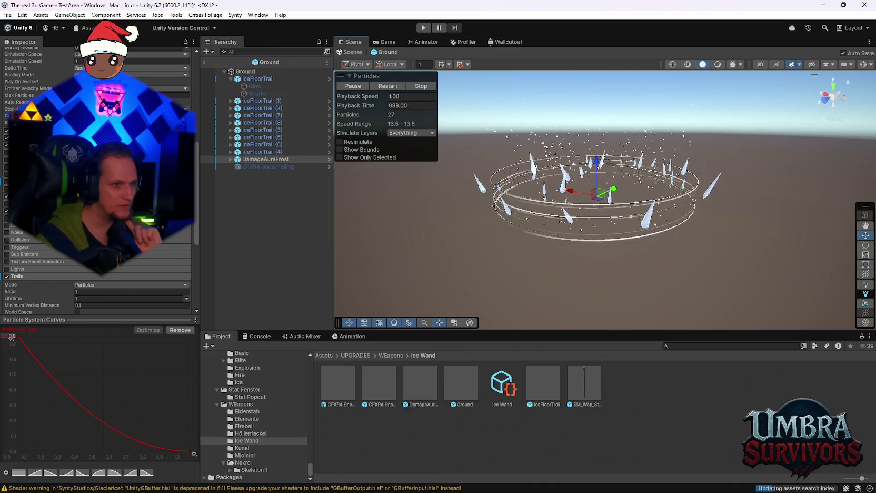
Shape the Size over Lifetime curve from ~0.75 to 0.016 at 0.540, then select Ground
{"action": "scroll", "coordinate": [97, 210], "scroll_direction": "up", "scroll_amount": 1}
{"action": "left_click", "coordinate": [18, 337]}
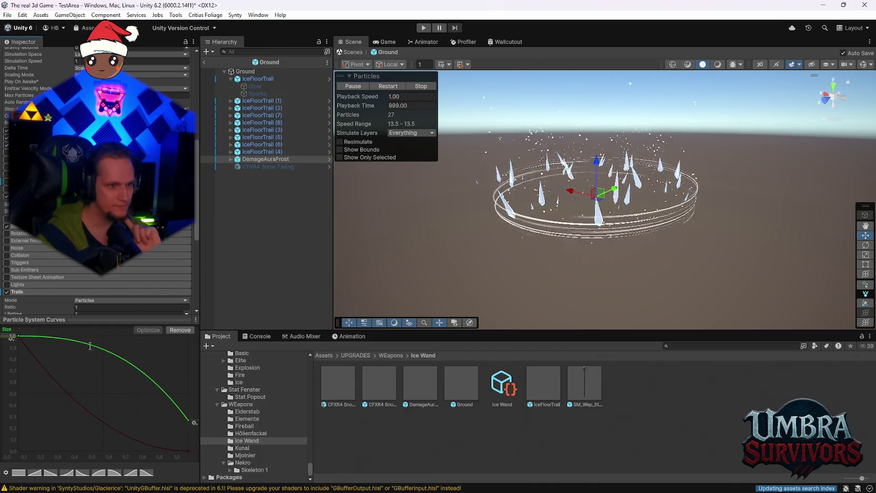
{"action": "mouse_move", "coordinate": [17, 336]}
{"action": "left_mouse_down"}
{"action": "mouse_move", "coordinate": [23, 363]}
{"action": "mouse_move", "coordinate": [38, 373]}
{"action": "left_mouse_up"}
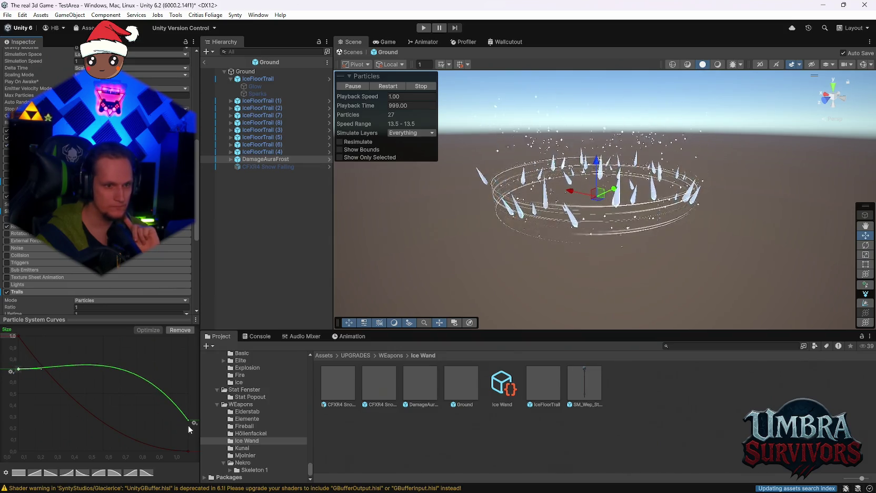
{"action": "left_click_drag", "start_coordinate": [188, 425], "coordinate": [190, 455]}
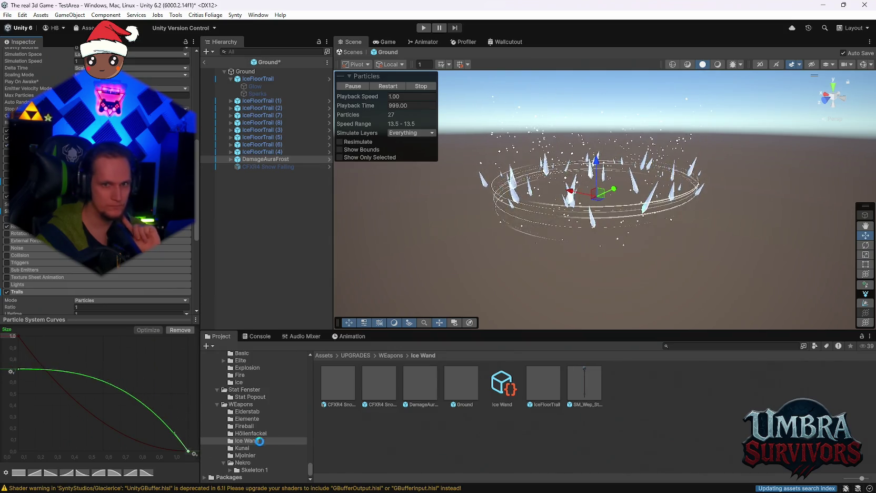
{"action": "left_click_drag", "start_coordinate": [602, 271], "coordinate": [606, 260]}
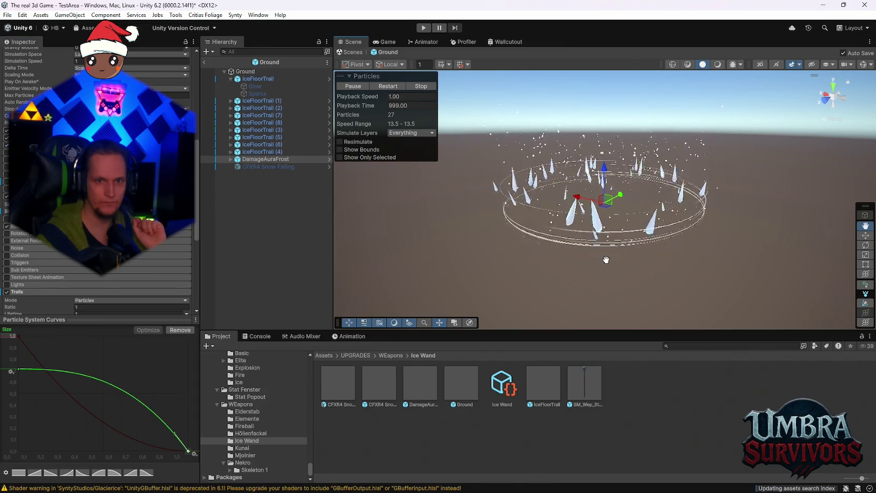
{"action": "left_click_drag", "start_coordinate": [188, 452], "coordinate": [117, 453]}
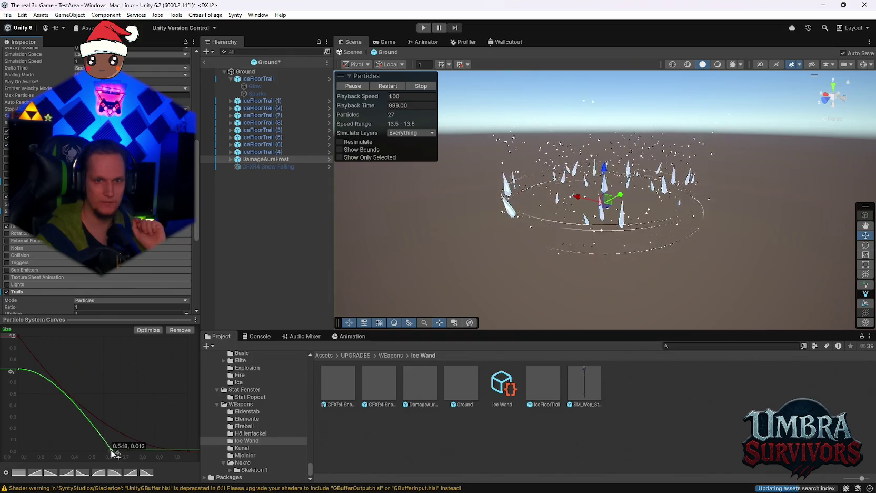
{"action": "mouse_move", "coordinate": [683, 199]}
{"action": "left_mouse_down"}
{"action": "mouse_move", "coordinate": [672, 211]}
{"action": "mouse_move", "coordinate": [677, 243]}
{"action": "left_mouse_up"}
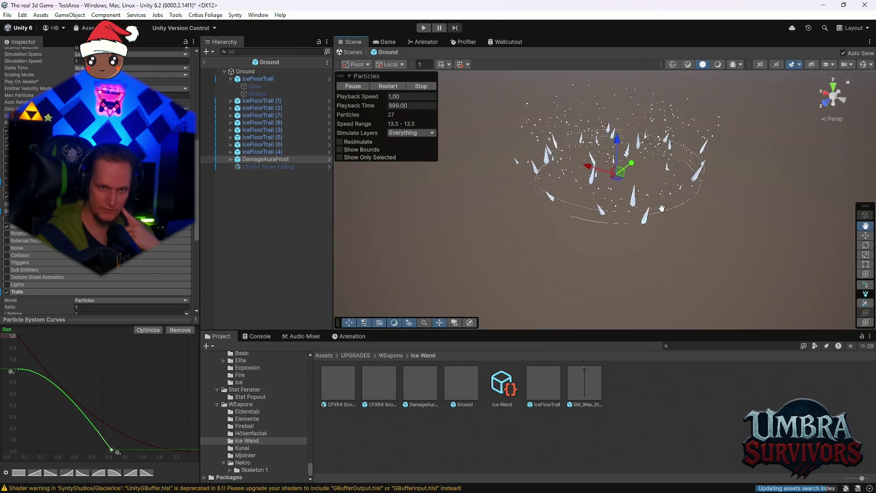
{"action": "mouse_move", "coordinate": [630, 203]}
{"action": "left_mouse_down"}
{"action": "mouse_move", "coordinate": [710, 151]}
{"action": "mouse_move", "coordinate": [599, 207]}
{"action": "mouse_move", "coordinate": [607, 209]}
{"action": "left_mouse_up"}
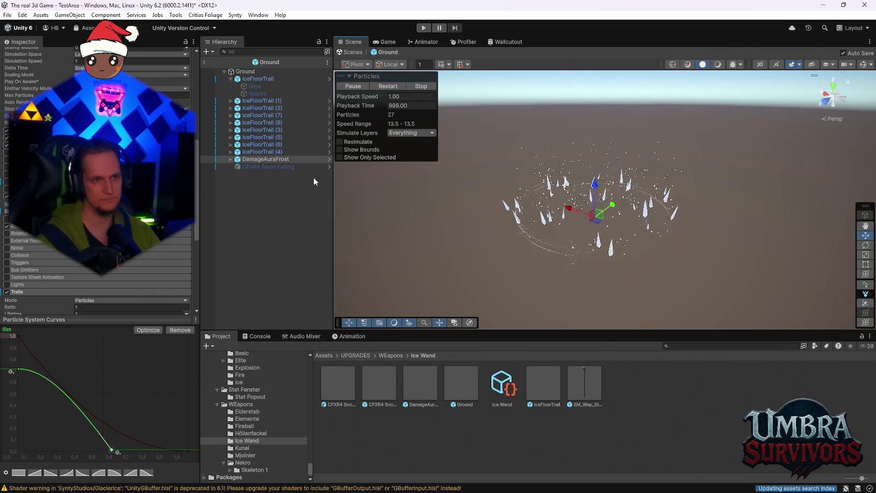
{"action": "left_click", "coordinate": [251, 72]}
{"action": "left_click", "coordinate": [224, 71]}
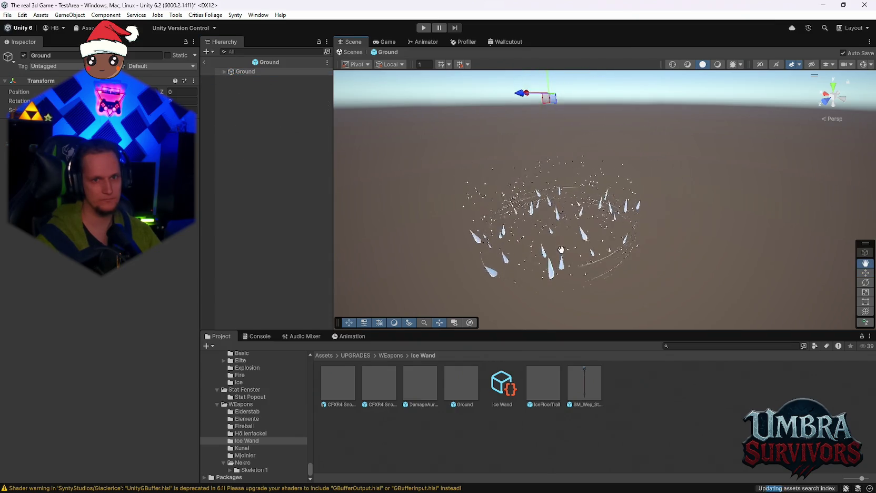
Rename the Ground prefab asset to 'Blizzard' and exit Prefab Mode
{"action": "left_click_drag", "start_coordinate": [603, 207], "coordinate": [602, 141]}
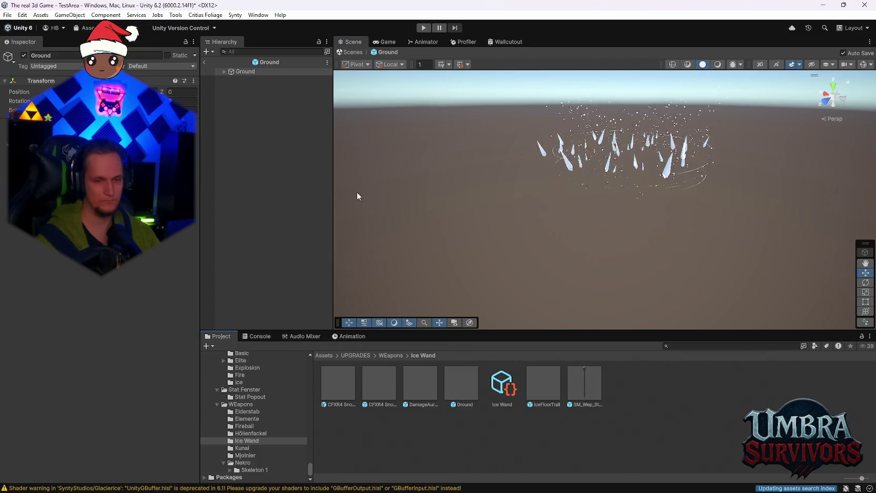
{"action": "right_click", "coordinate": [455, 392]}
{"action": "left_click", "coordinate": [482, 177]}
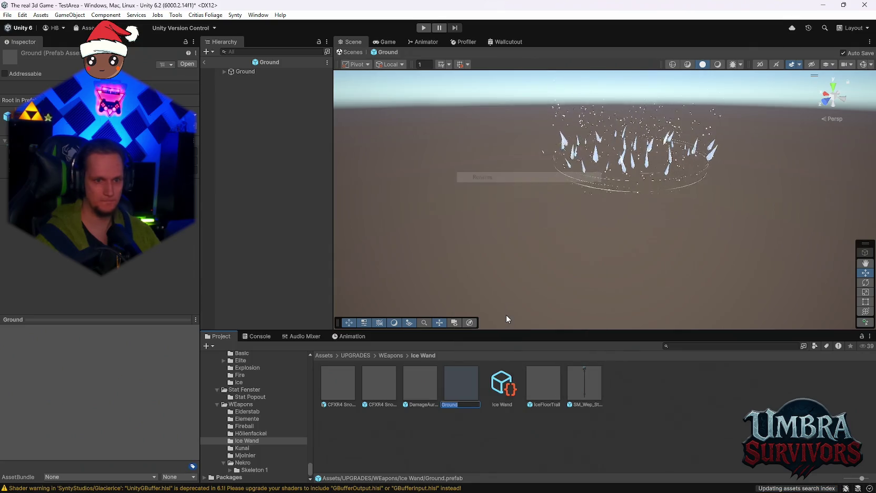
{"action": "type", "text": "Blizzard"}
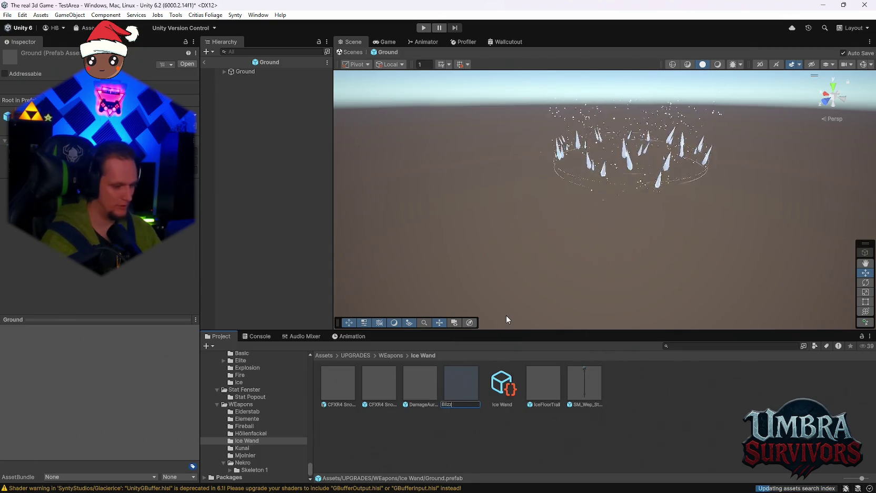
{"action": "key", "text": "Return"}
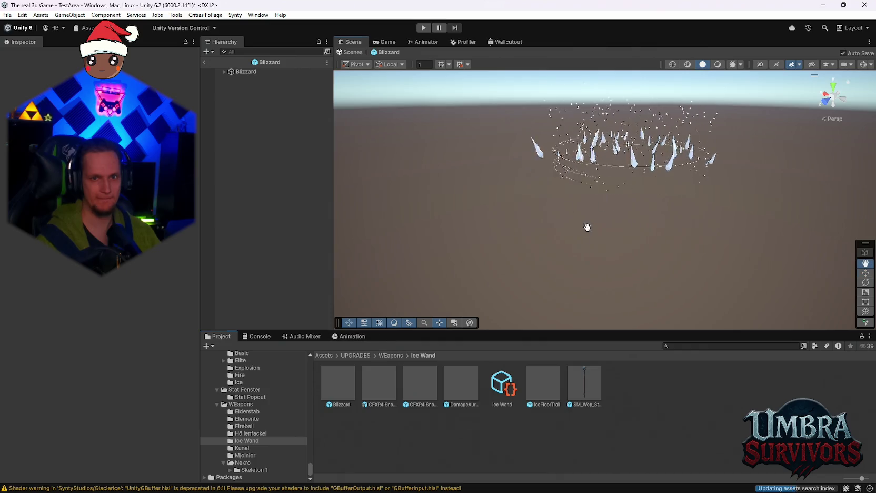
{"action": "left_click_drag", "start_coordinate": [523, 271], "coordinate": [575, 268]}
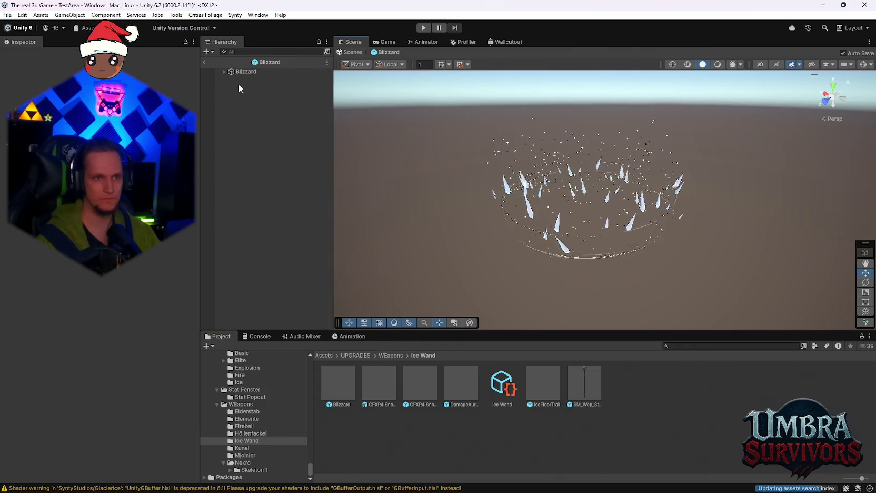
{"action": "left_click", "coordinate": [352, 52]}
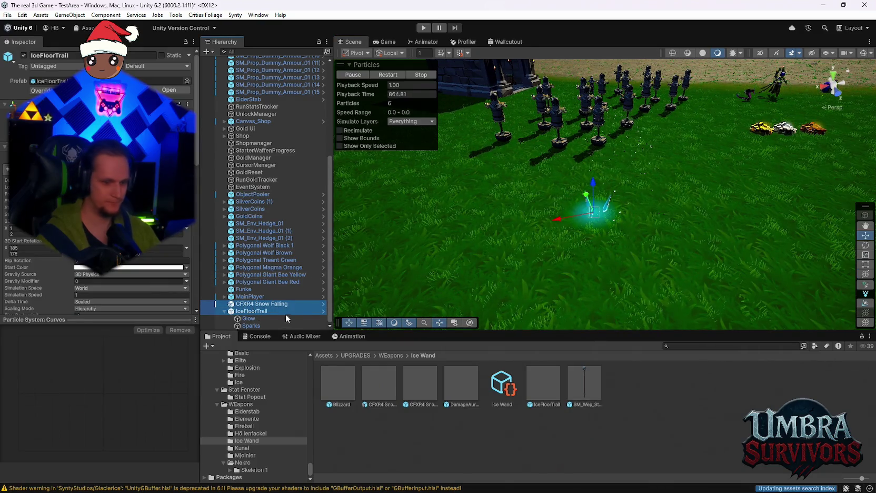
Delete IceFloorTrail, place and frame a Blizzard instance, then open the Blizzard prefab
{"action": "key", "text": "Delete"}
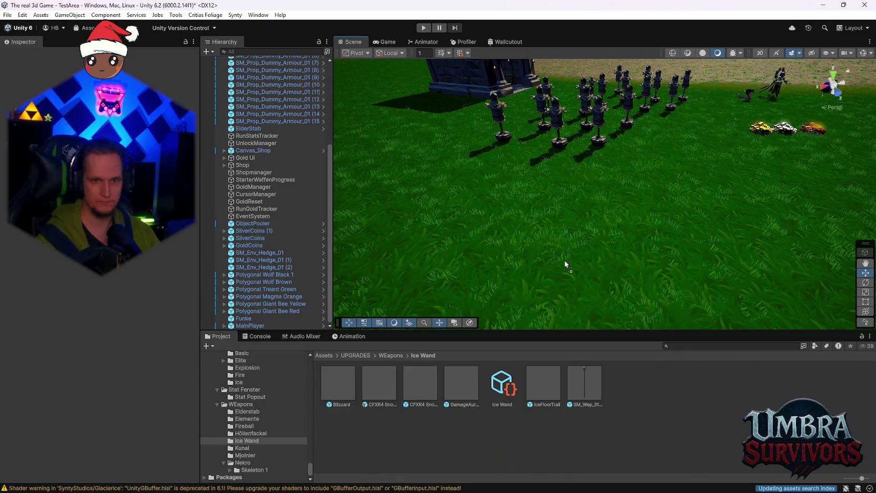
{"action": "left_click_drag", "start_coordinate": [564, 261], "coordinate": [590, 274]}
{"action": "key", "text": "f"}
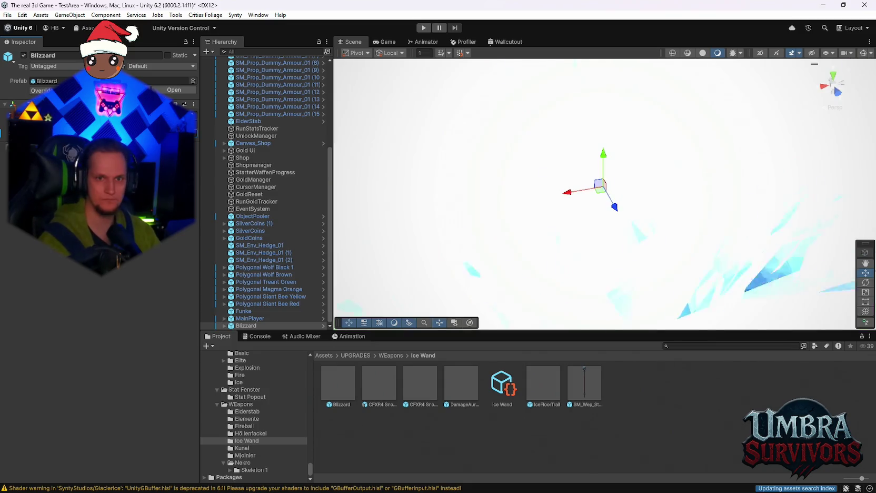
{"action": "scroll", "coordinate": [648, 168], "scroll_direction": "down", "scroll_amount": 5}
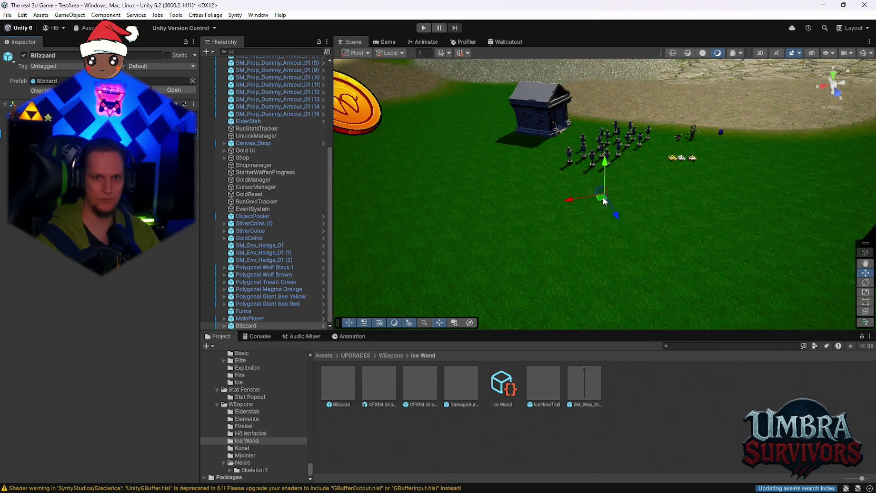
{"action": "key", "text": "f"}
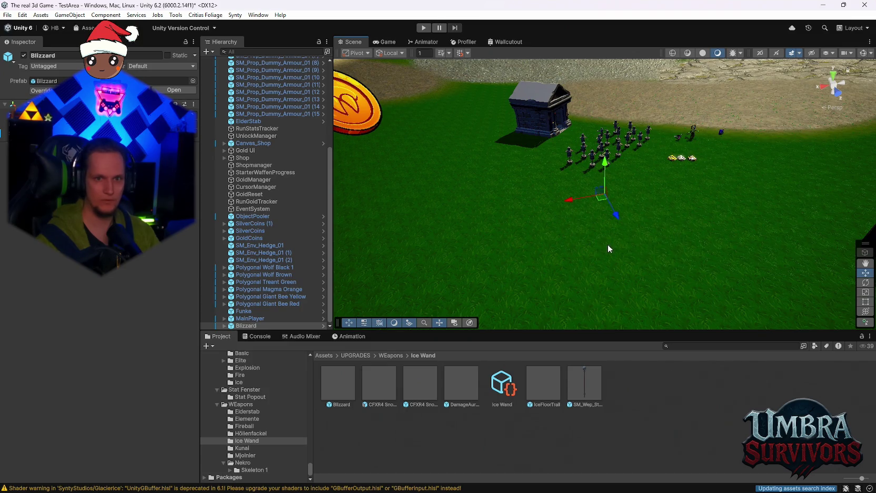
{"action": "double_click", "coordinate": [353, 380]}
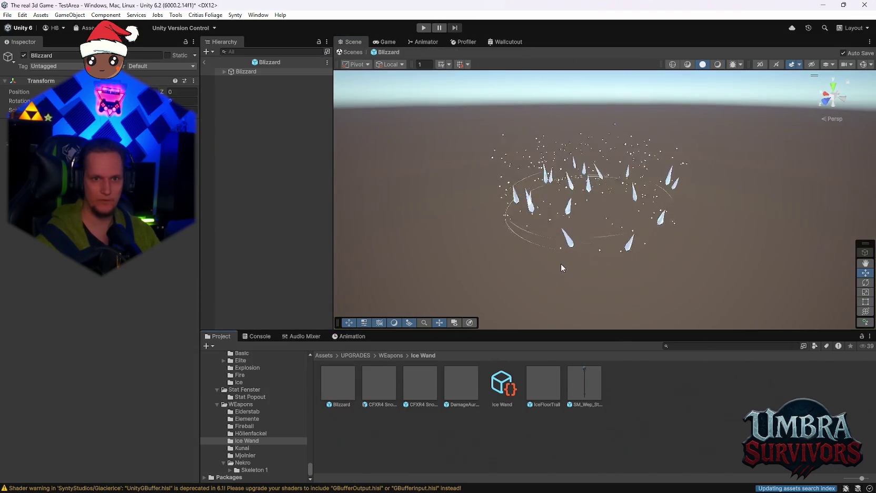
Back in the scene, frame IceFloorTrail (1) inside the Blizzard instance
{"action": "left_click", "coordinate": [202, 61]}
{"action": "left_click", "coordinate": [225, 325]}
{"action": "left_click", "coordinate": [253, 262]}
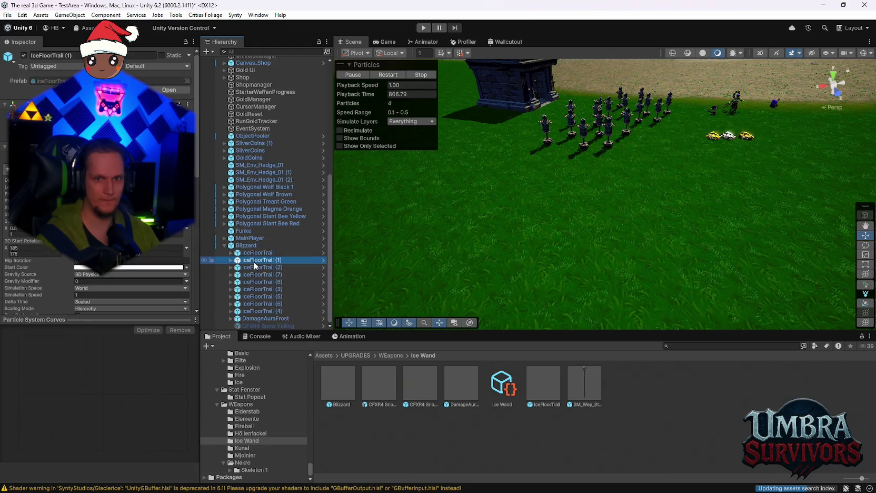
{"action": "key", "text": "f"}
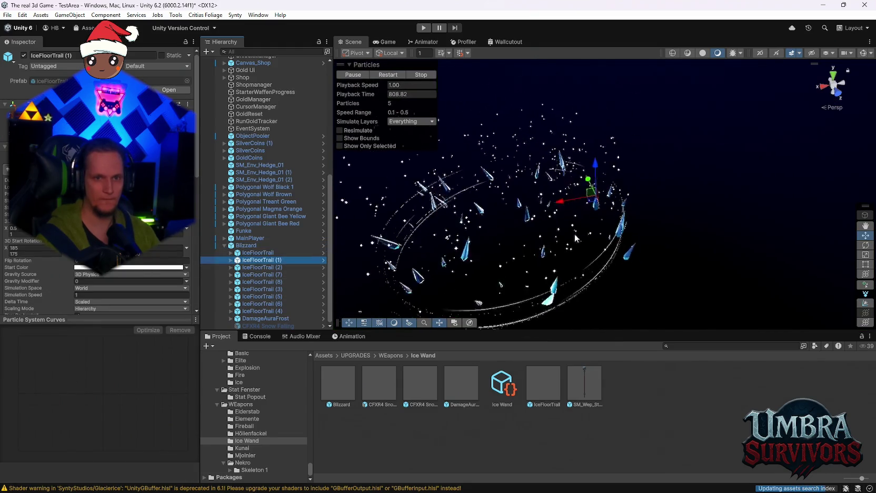
Delete CFXR4 Snow Falling from the Blizzard prefab and exit Prefab Mode
{"action": "double_click", "coordinate": [337, 398]}
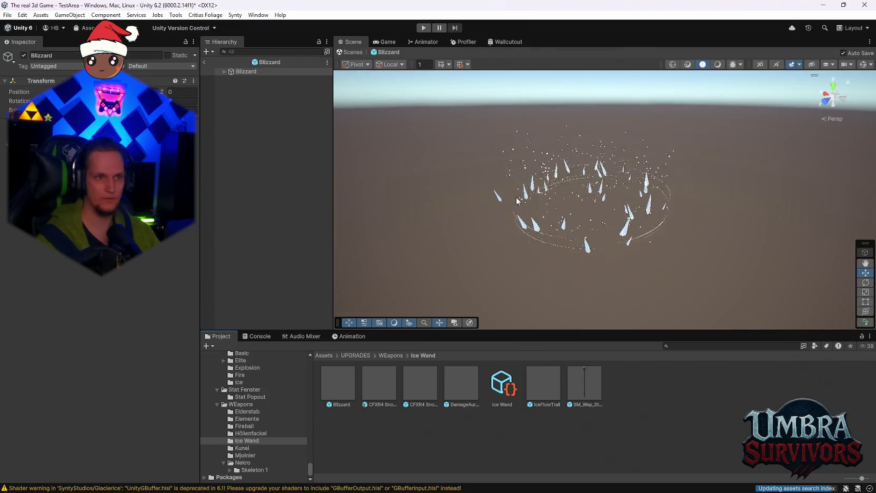
{"action": "left_click", "coordinate": [225, 71]}
{"action": "left_click", "coordinate": [247, 78]}
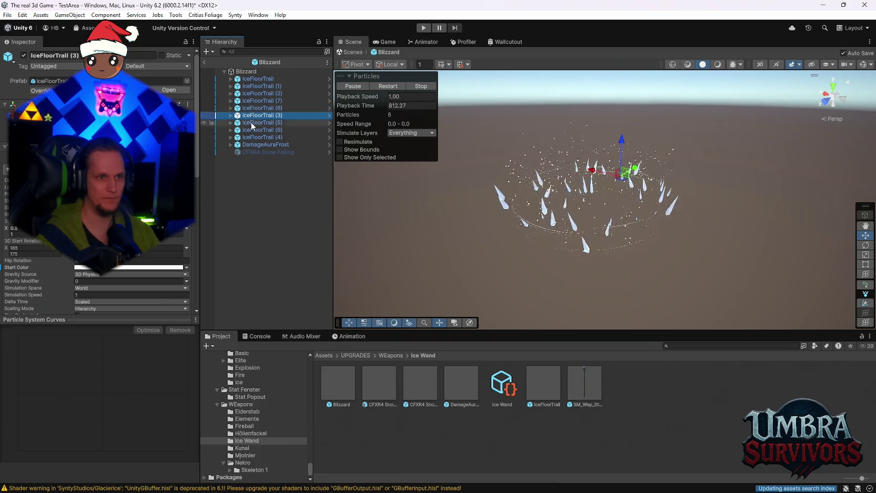
{"action": "left_click", "coordinate": [249, 144]}
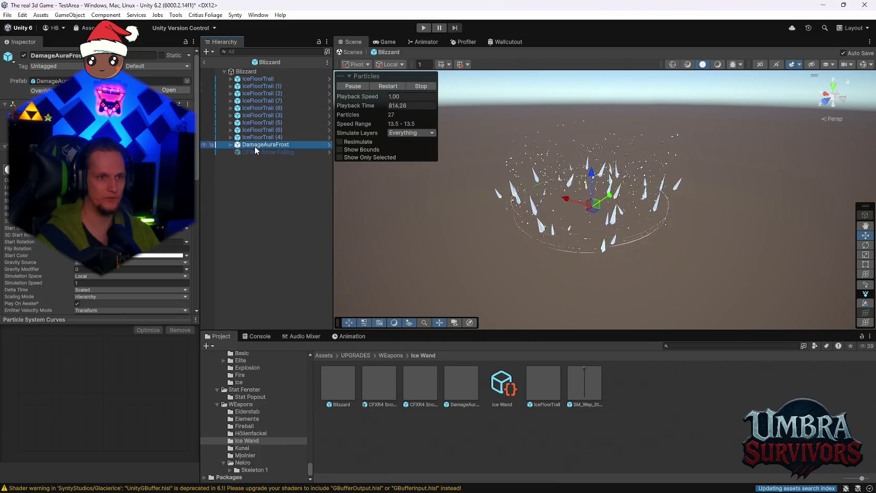
{"action": "left_click", "coordinate": [254, 152]}
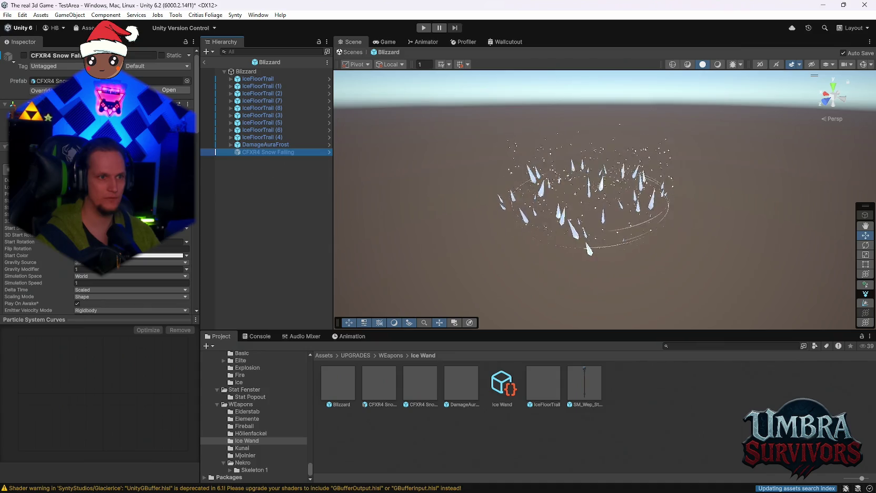
{"action": "key", "text": "Delete"}
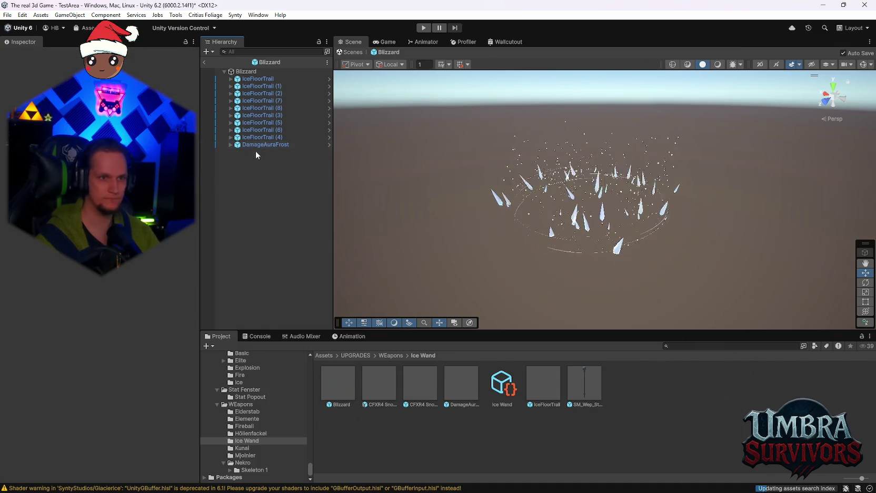
{"action": "left_click", "coordinate": [204, 61]}
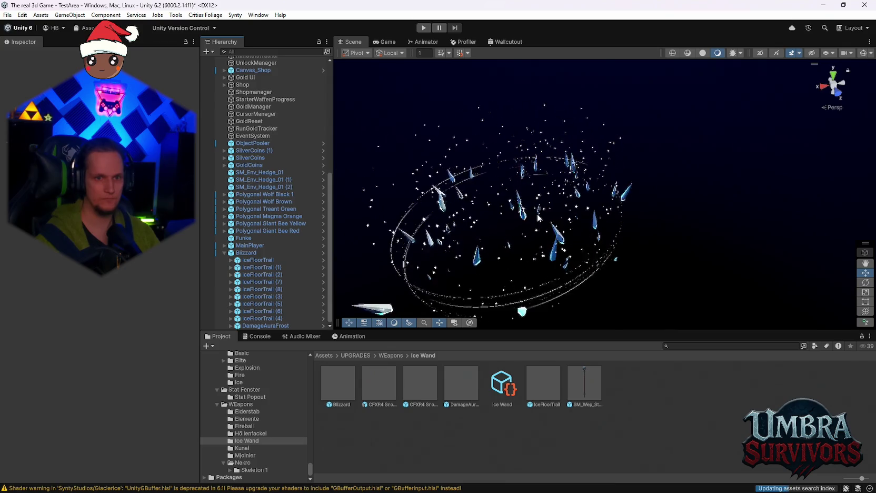
Raise the Blizzard's DamageAuraFrost ring slightly
{"action": "mouse_move", "coordinate": [537, 216]}
{"action": "left_mouse_down"}
{"action": "mouse_move", "coordinate": [552, 219]}
{"action": "mouse_move", "coordinate": [554, 231]}
{"action": "mouse_move", "coordinate": [485, 224]}
{"action": "left_mouse_up"}
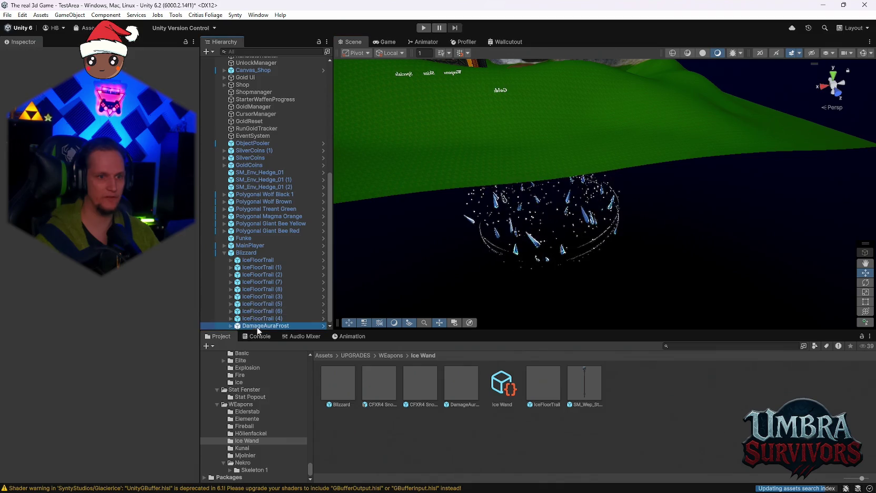
{"action": "left_click", "coordinate": [257, 325]}
{"action": "left_click_drag", "start_coordinate": [549, 187], "coordinate": [548, 154]}
Orbit and zoom the Scene view over the terrain toward the shop
{"action": "mouse_move", "coordinate": [548, 103]}
{"action": "left_mouse_down"}
{"action": "mouse_move", "coordinate": [509, 101]}
{"action": "mouse_move", "coordinate": [514, 171]}
{"action": "mouse_move", "coordinate": [553, 252]}
{"action": "mouse_move", "coordinate": [606, 232]}
{"action": "mouse_move", "coordinate": [623, 202]}
{"action": "left_mouse_up"}
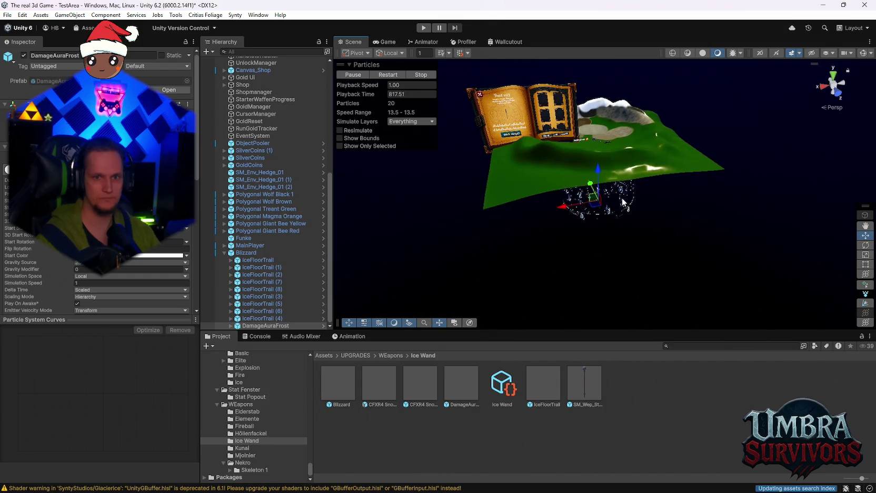
{"action": "mouse_move", "coordinate": [604, 88]}
{"action": "left_mouse_down"}
{"action": "mouse_move", "coordinate": [633, 180]}
{"action": "mouse_move", "coordinate": [615, 167]}
{"action": "mouse_move", "coordinate": [550, 172]}
{"action": "mouse_move", "coordinate": [642, 251]}
{"action": "mouse_move", "coordinate": [553, 165]}
{"action": "mouse_move", "coordinate": [538, 218]}
{"action": "mouse_move", "coordinate": [596, 168]}
{"action": "mouse_move", "coordinate": [596, 122]}
{"action": "left_mouse_up"}
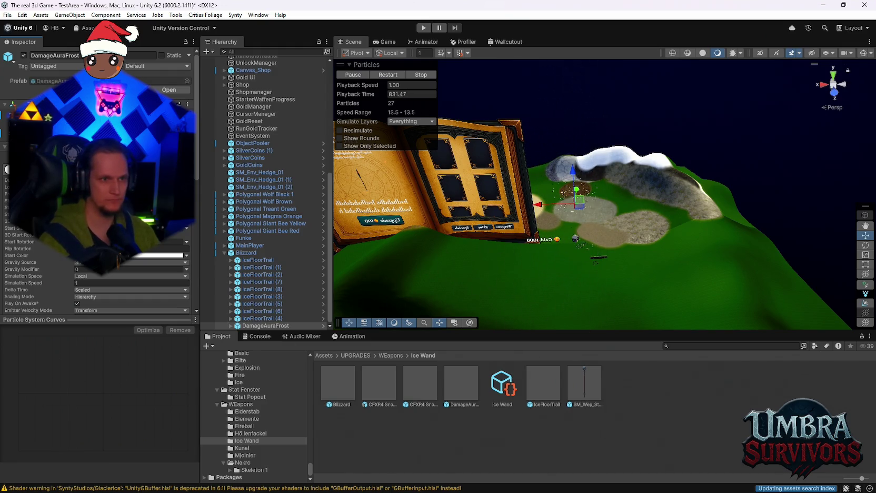
{"action": "scroll", "coordinate": [540, 232], "scroll_direction": "up", "scroll_amount": 10}
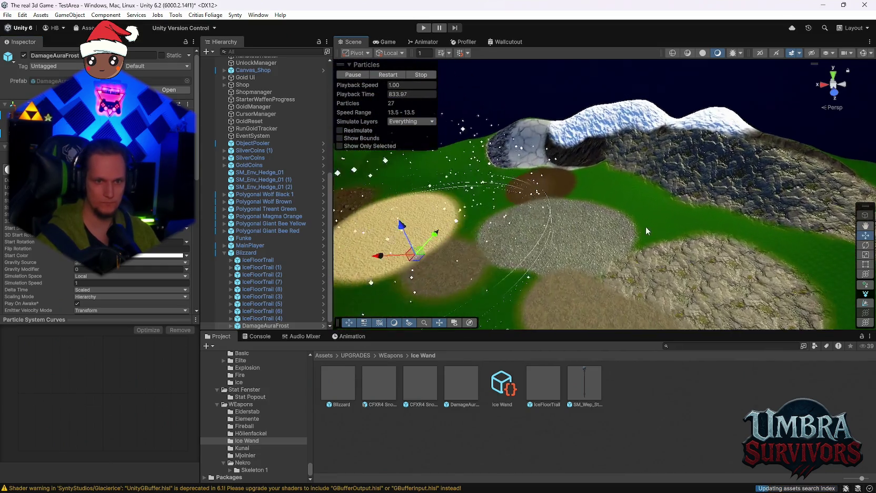
{"action": "mouse_move", "coordinate": [647, 228]}
{"action": "left_mouse_down"}
{"action": "mouse_move", "coordinate": [509, 244]}
{"action": "mouse_move", "coordinate": [572, 112]}
{"action": "left_mouse_up"}
{"action": "mouse_move", "coordinate": [571, 204]}
{"action": "left_mouse_down"}
{"action": "mouse_move", "coordinate": [578, 216]}
{"action": "mouse_move", "coordinate": [614, 145]}
{"action": "mouse_move", "coordinate": [605, 150]}
{"action": "left_mouse_up"}
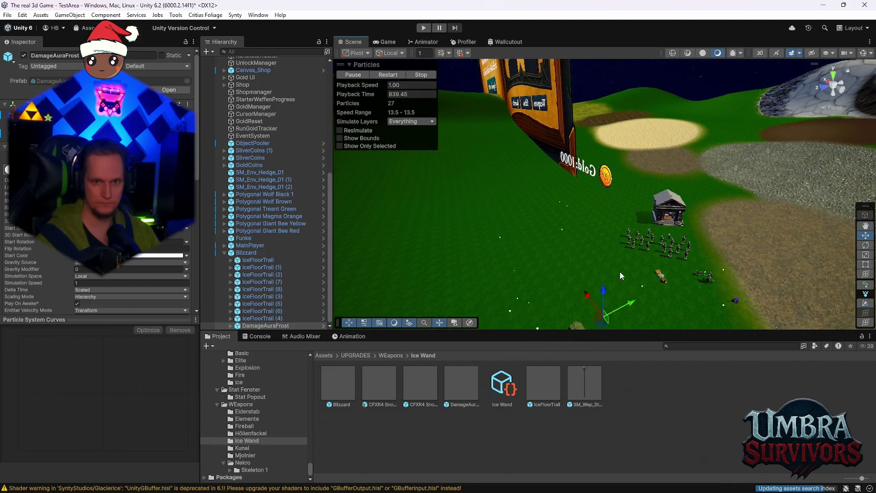
{"action": "left_click_drag", "start_coordinate": [604, 246], "coordinate": [606, 210]}
{"action": "scroll", "coordinate": [97, 210], "scroll_direction": "down", "scroll_amount": 4}
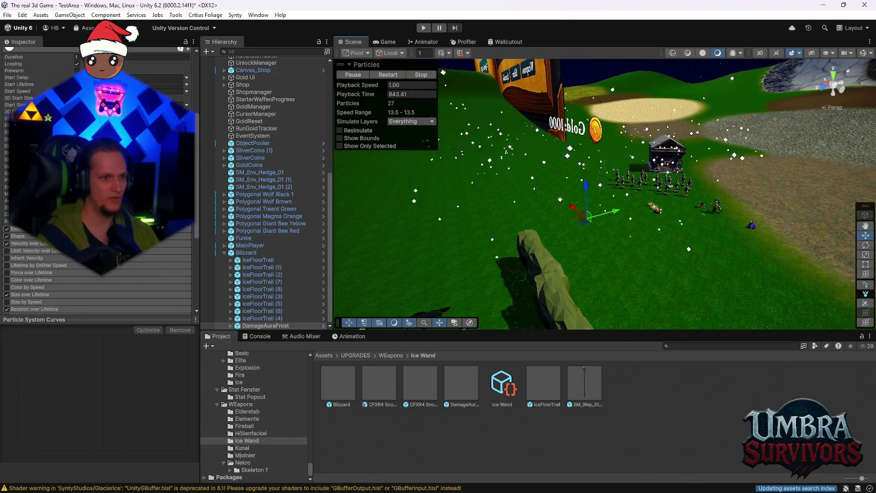
Select and frame the Blizzard's DamageAuraFrost child
{"action": "left_click", "coordinate": [247, 254]}
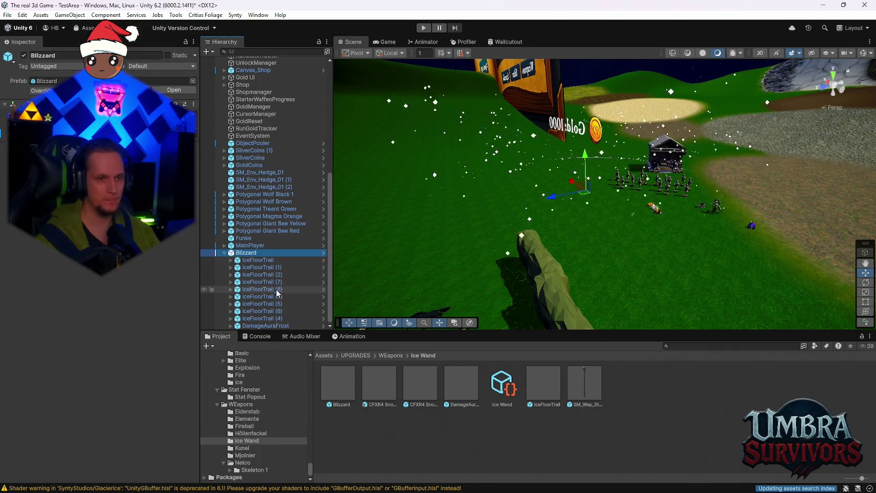
{"action": "left_click", "coordinate": [263, 326]}
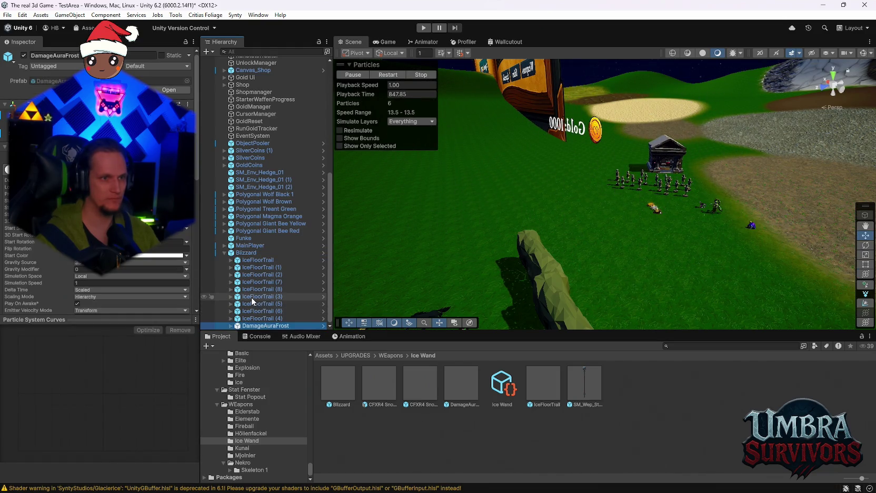
{"action": "key", "text": "f"}
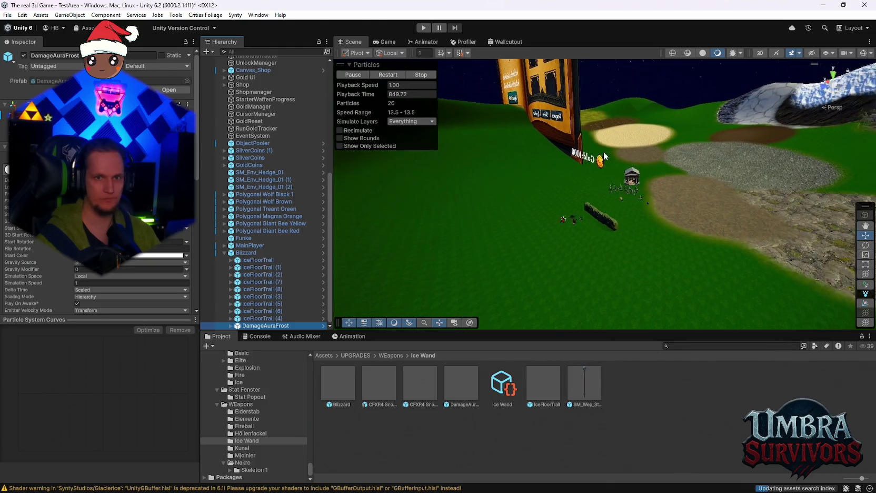
{"action": "left_click_drag", "start_coordinate": [630, 153], "coordinate": [441, 261]}
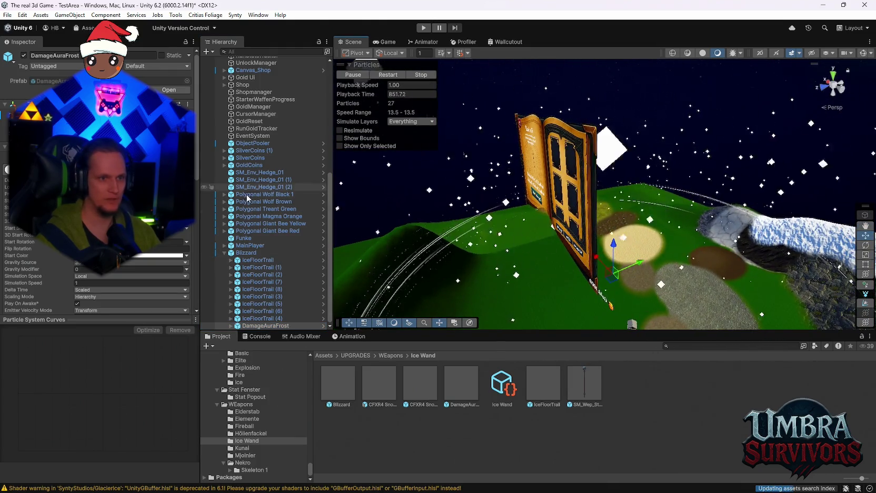
Frame the Blizzard, lift it up off the grass, then undo the lift
{"action": "left_click", "coordinate": [247, 253]}
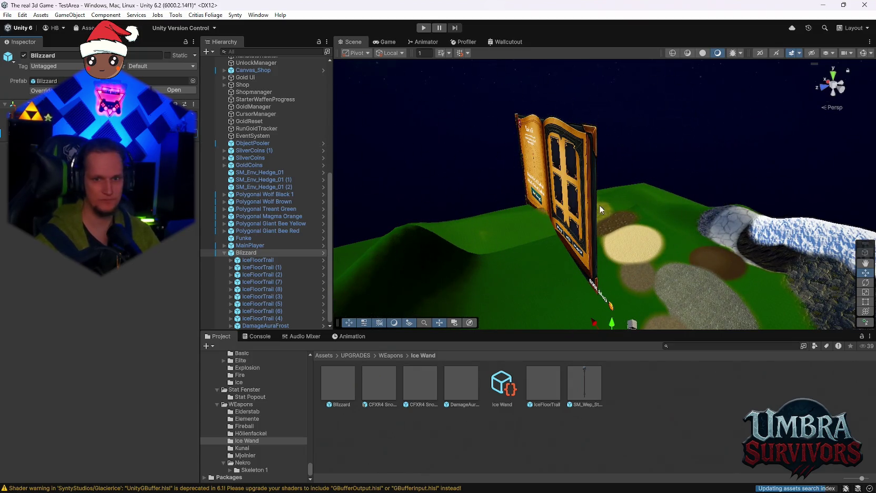
{"action": "key", "text": "f"}
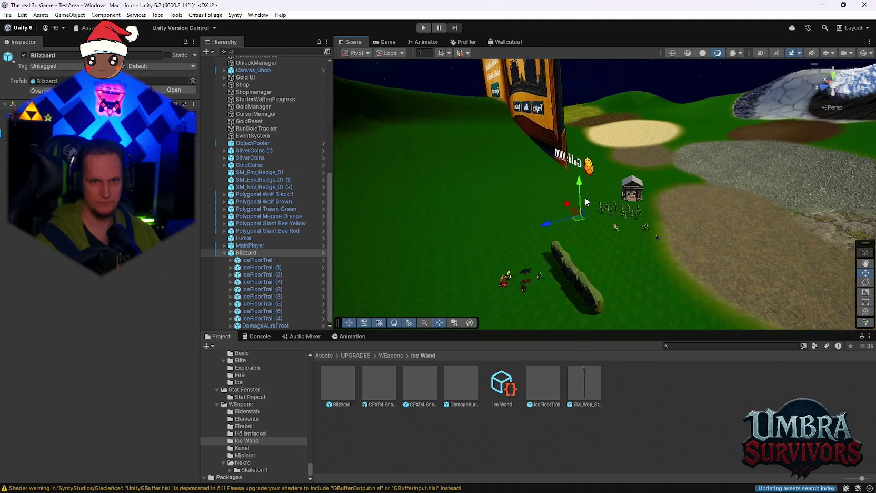
{"action": "scroll", "coordinate": [586, 197], "scroll_direction": "up", "scroll_amount": 5}
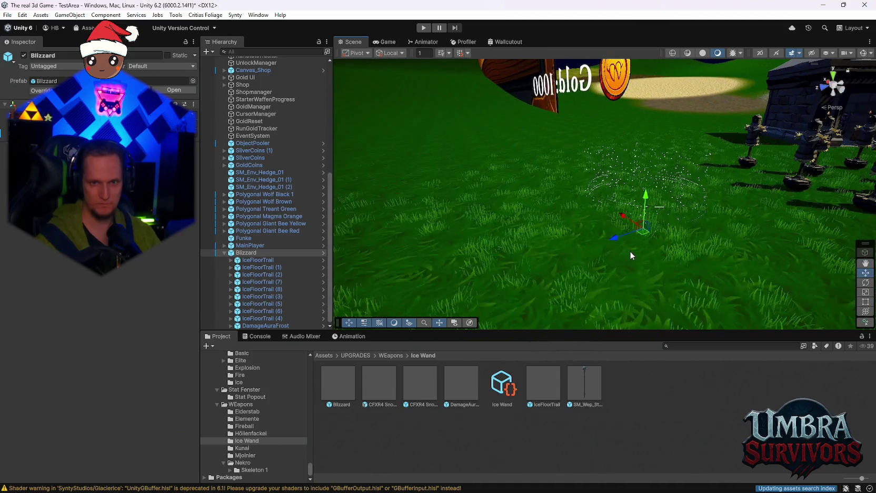
{"action": "scroll", "coordinate": [631, 255], "scroll_direction": "up", "scroll_amount": 5}
{"action": "left_click_drag", "start_coordinate": [594, 228], "coordinate": [594, 172]}
{"action": "key", "text": "ctrl+z"}
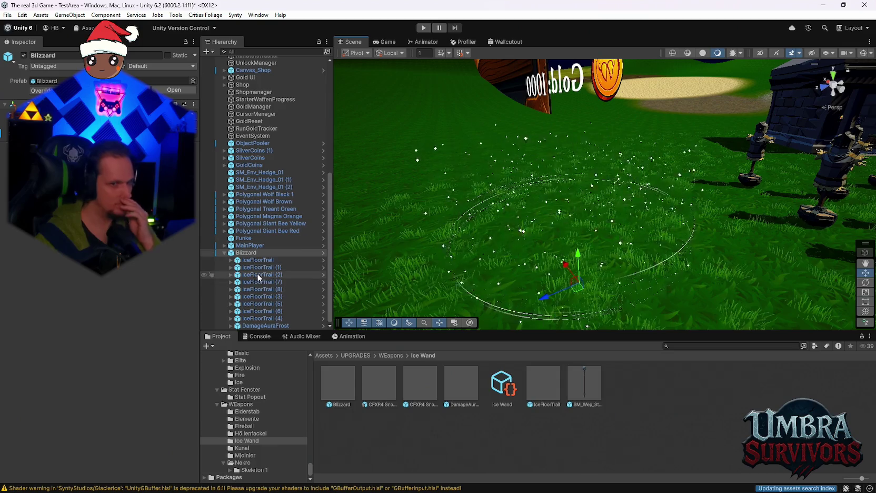
Frame IceFloorTrail (3) and reselect the Blizzard
{"action": "left_click", "coordinate": [260, 296]}
{"action": "key", "text": "f"}
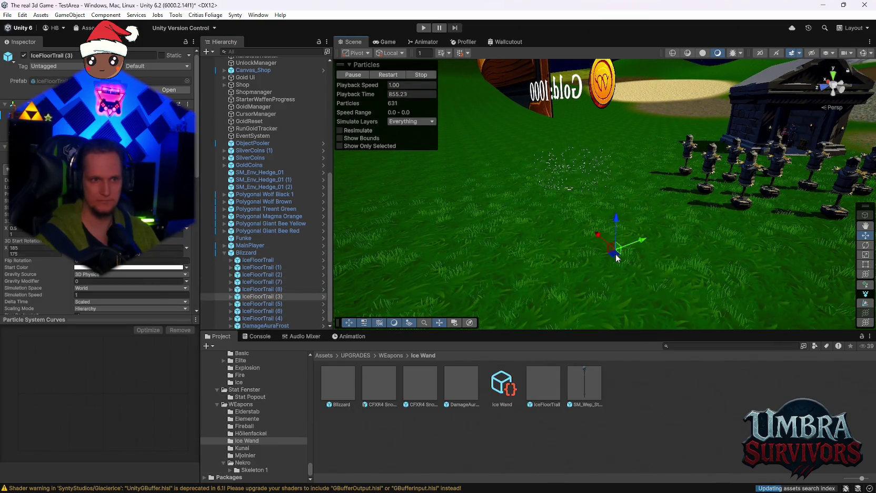
{"action": "left_click", "coordinate": [574, 269]}
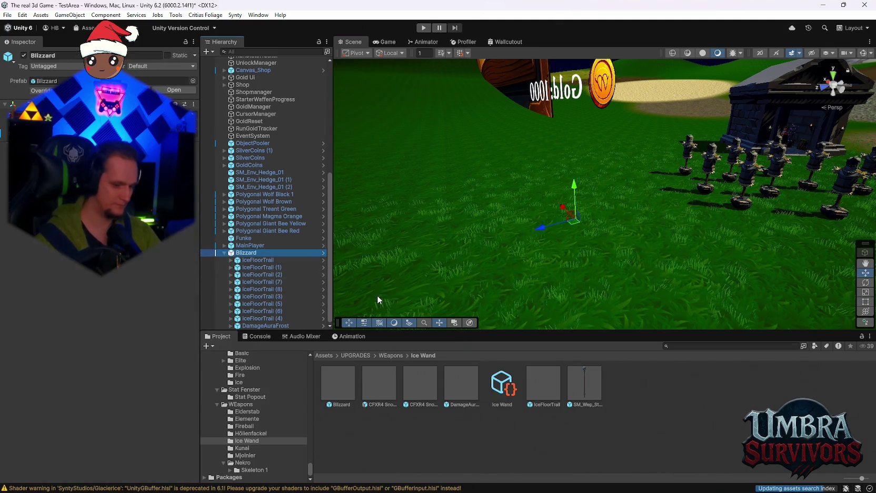
Drop a new Blizzard prefab instance in front of the shop and expand it
{"action": "left_click", "coordinate": [377, 295]}
{"action": "mouse_move", "coordinate": [388, 332]}
{"action": "left_mouse_down"}
{"action": "mouse_move", "coordinate": [528, 188]}
{"action": "mouse_move", "coordinate": [515, 166]}
{"action": "mouse_move", "coordinate": [523, 207]}
{"action": "mouse_move", "coordinate": [521, 188]}
{"action": "mouse_move", "coordinate": [524, 208]}
{"action": "mouse_move", "coordinate": [539, 186]}
{"action": "left_mouse_up"}
{"action": "mouse_move", "coordinate": [532, 142]}
{"action": "left_mouse_down"}
{"action": "mouse_move", "coordinate": [522, 138]}
{"action": "mouse_move", "coordinate": [527, 198]}
{"action": "mouse_move", "coordinate": [618, 227]}
{"action": "mouse_move", "coordinate": [592, 217]}
{"action": "mouse_move", "coordinate": [596, 279]}
{"action": "left_mouse_up"}
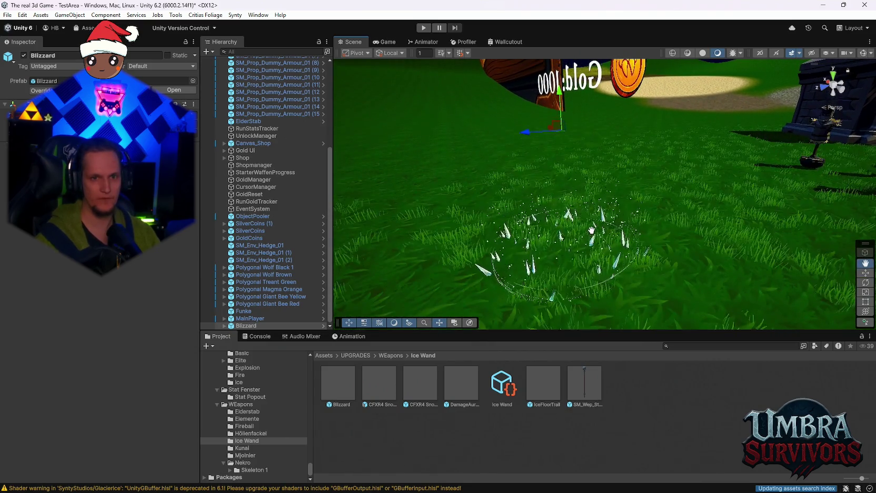
{"action": "left_click", "coordinate": [225, 326]}
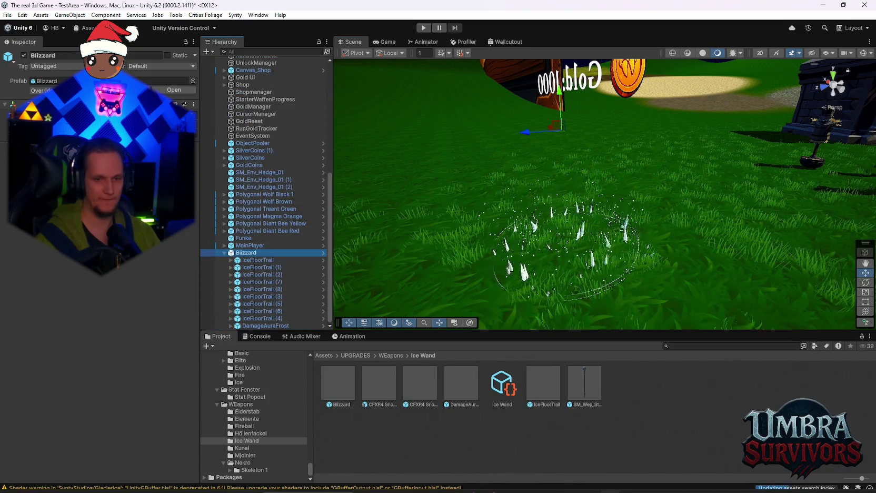
{"action": "double_click", "coordinate": [335, 381]}
{"action": "left_click", "coordinate": [251, 79]}
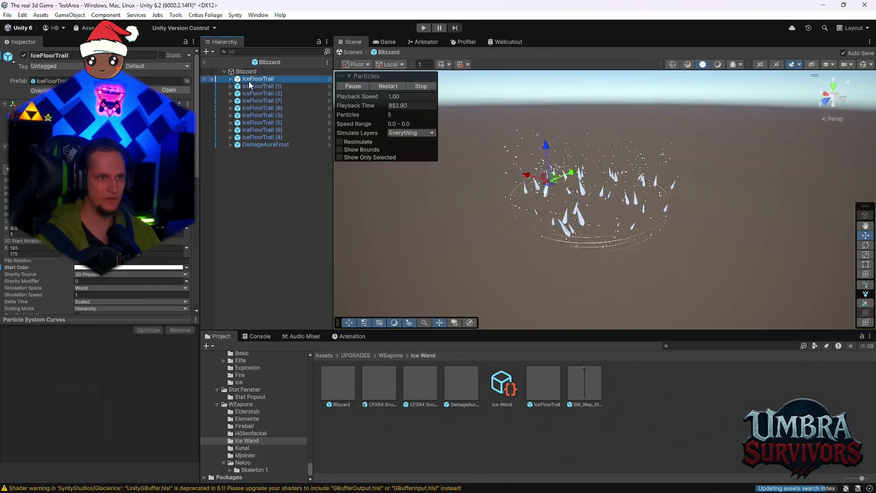
{"action": "left_click", "coordinate": [258, 145], "text": "shift"}
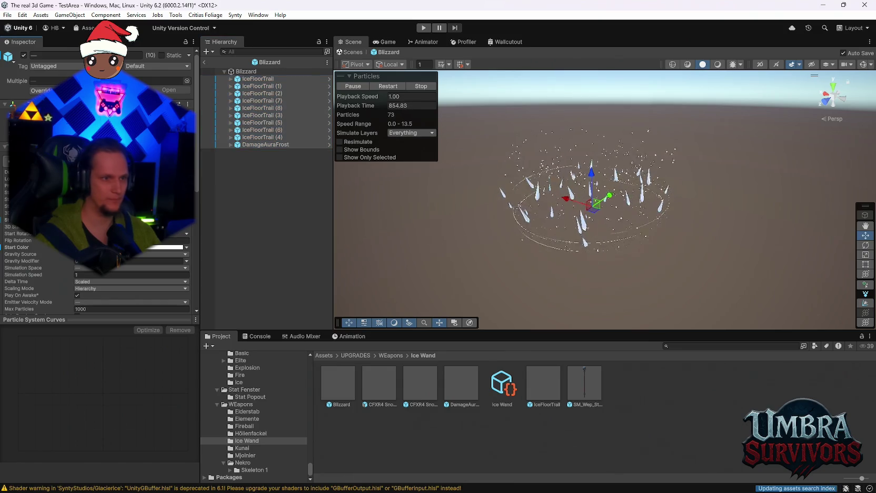
{"action": "key", "text": "Return"}
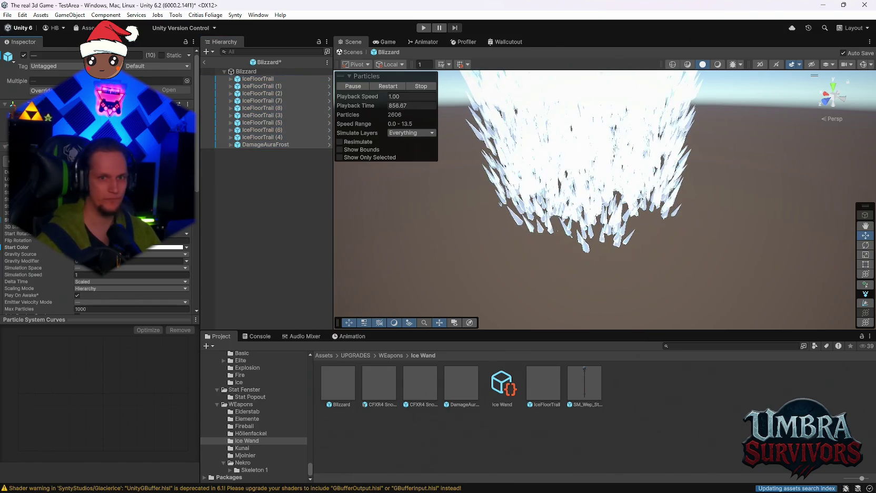
{"action": "key", "text": "ctrl+z"}
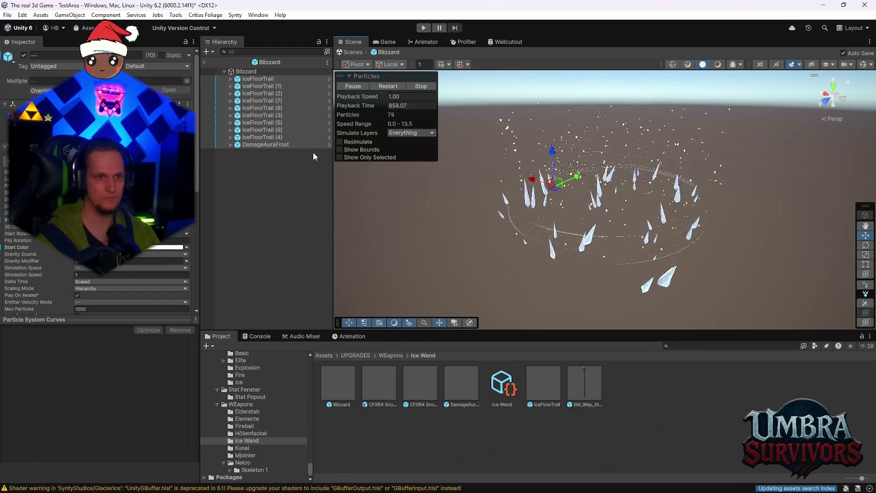
{"action": "left_click", "coordinate": [206, 61]}
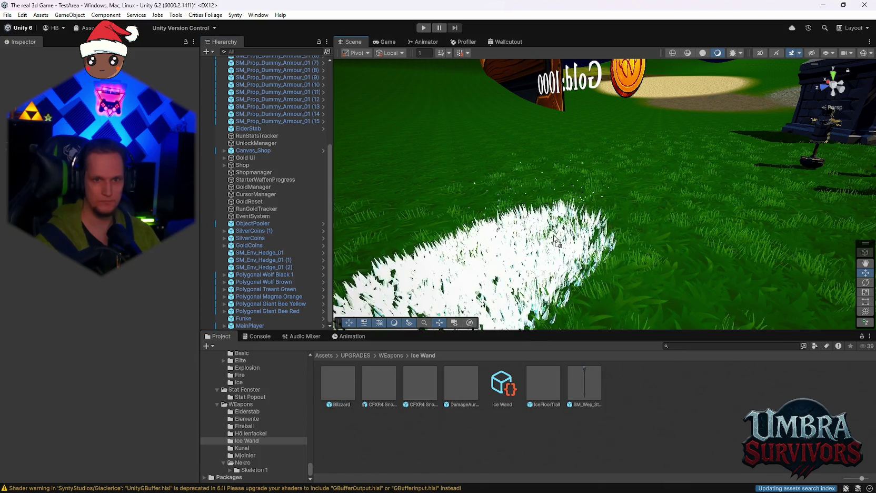
{"action": "key", "text": "q"}
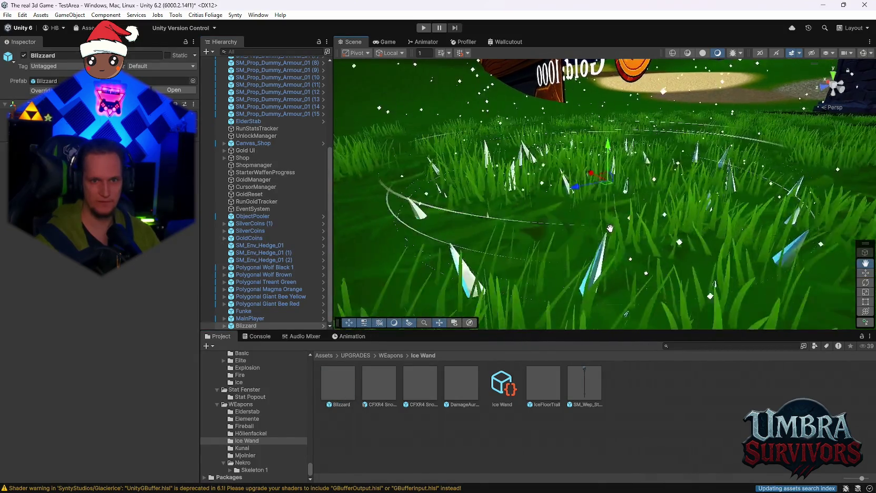
{"action": "left_click_drag", "start_coordinate": [603, 236], "coordinate": [600, 250]}
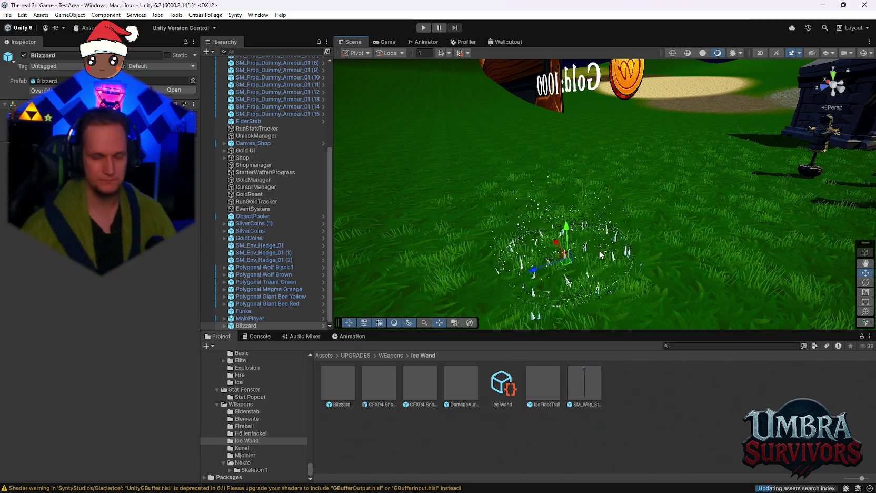
{"action": "left_click_drag", "start_coordinate": [693, 106], "coordinate": [562, 153]}
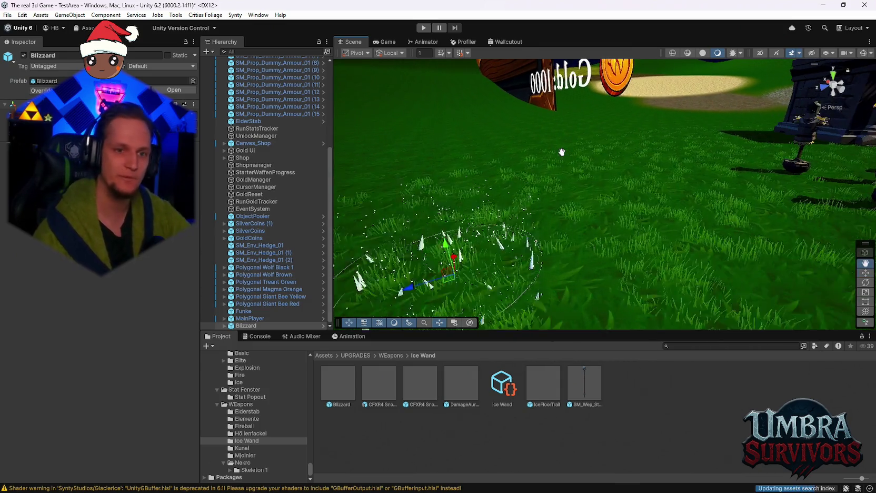
{"action": "key", "text": "f"}
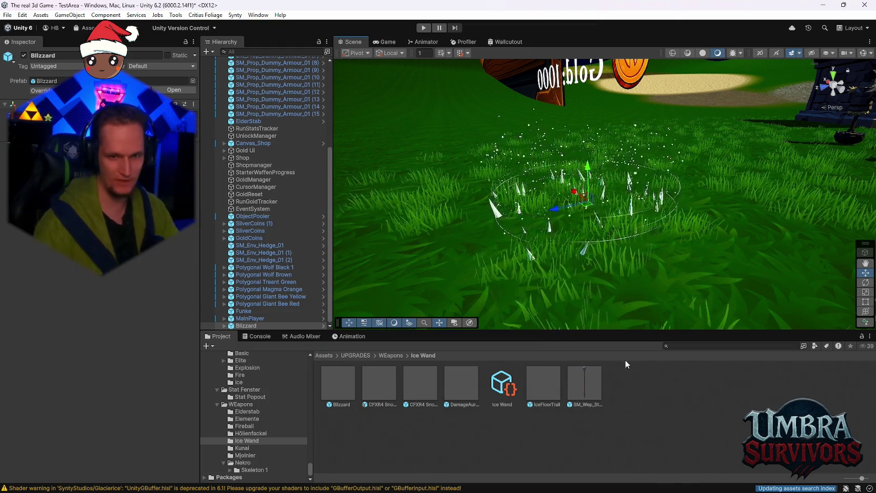
{"action": "scroll", "coordinate": [230, 451], "scroll_direction": "up", "scroll_amount": 2}
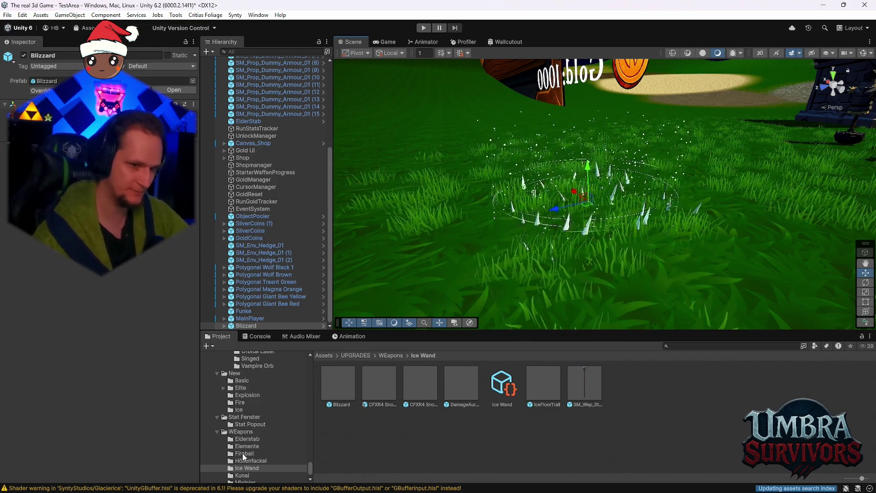
Open the Frostkern IceBigExplosion prefab in Prefab Mode
{"action": "scroll", "coordinate": [242, 454], "scroll_direction": "up", "scroll_amount": 3}
{"action": "scroll", "coordinate": [262, 454], "scroll_direction": "up", "scroll_amount": 3}
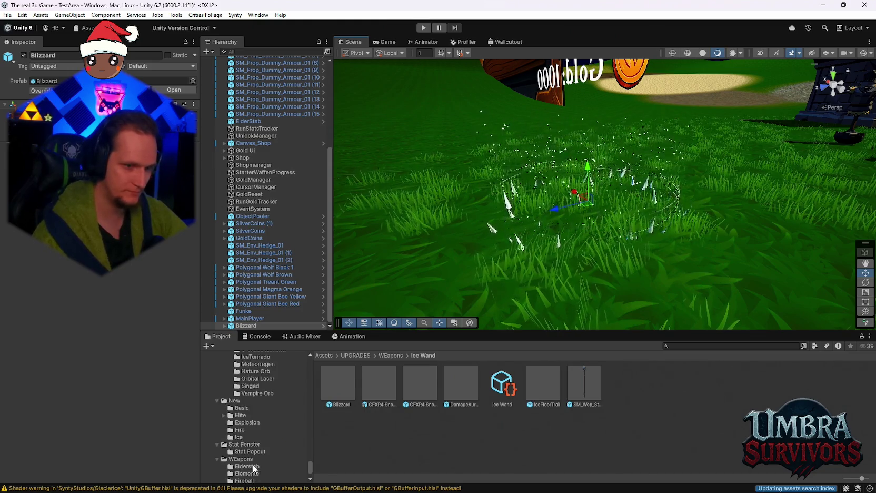
{"action": "scroll", "coordinate": [259, 416], "scroll_direction": "up", "scroll_amount": 3}
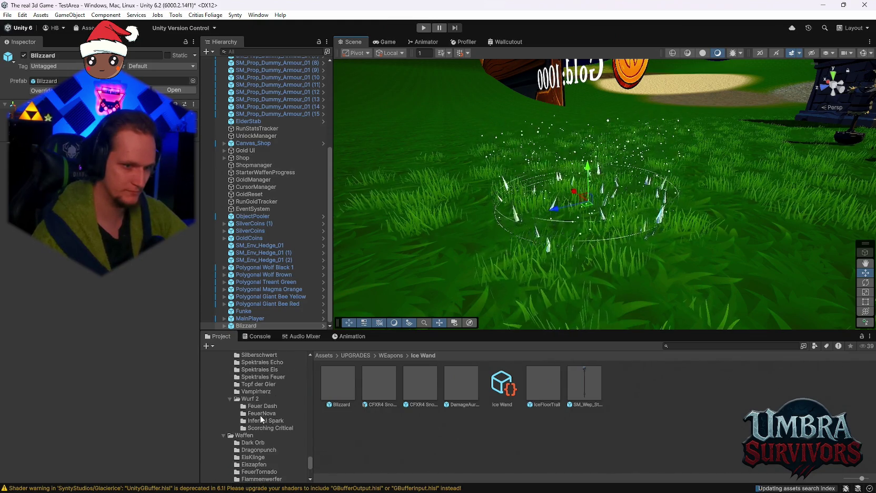
{"action": "scroll", "coordinate": [265, 431], "scroll_direction": "down", "scroll_amount": 5}
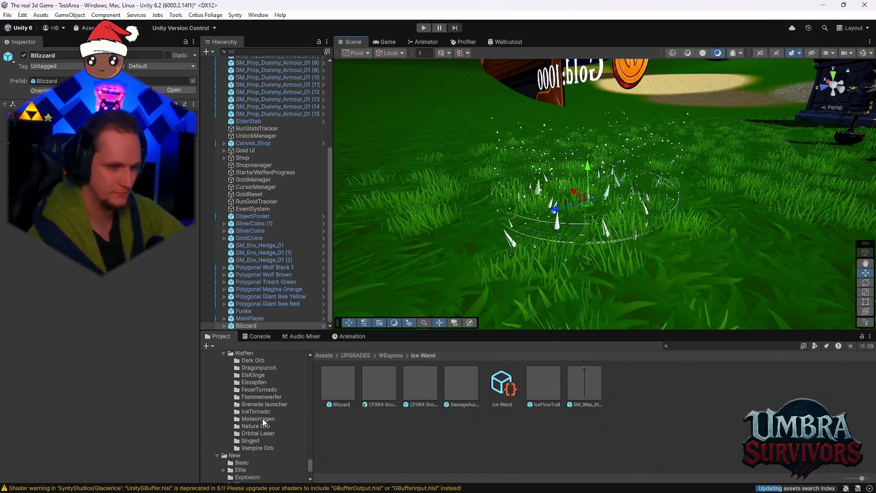
{"action": "scroll", "coordinate": [269, 432], "scroll_direction": "up", "scroll_amount": 10}
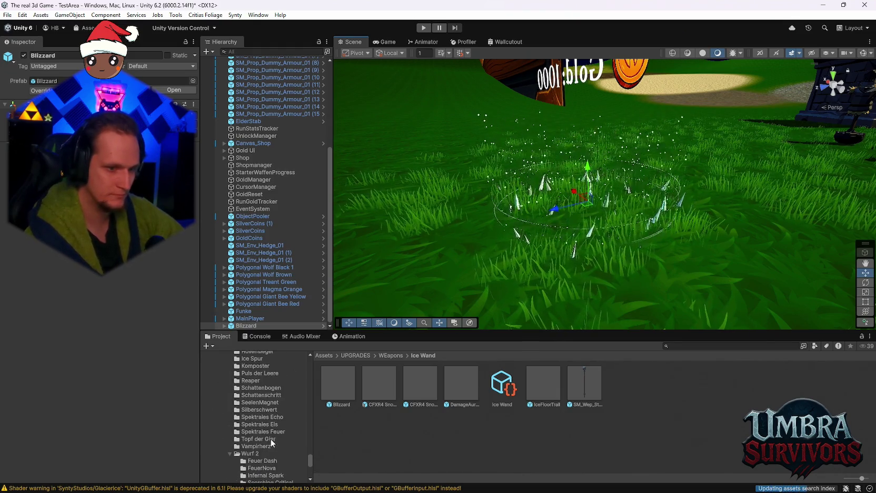
{"action": "scroll", "coordinate": [271, 442], "scroll_direction": "down", "scroll_amount": 2}
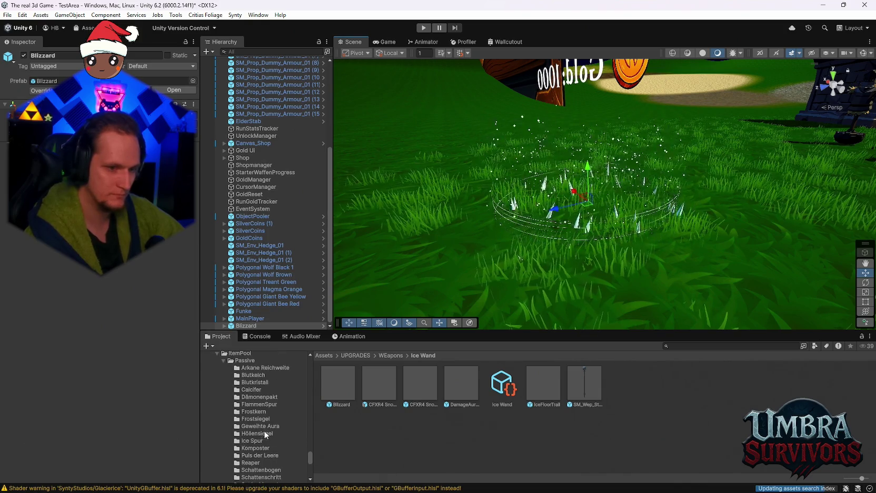
{"action": "scroll", "coordinate": [263, 418], "scroll_direction": "down", "scroll_amount": 4}
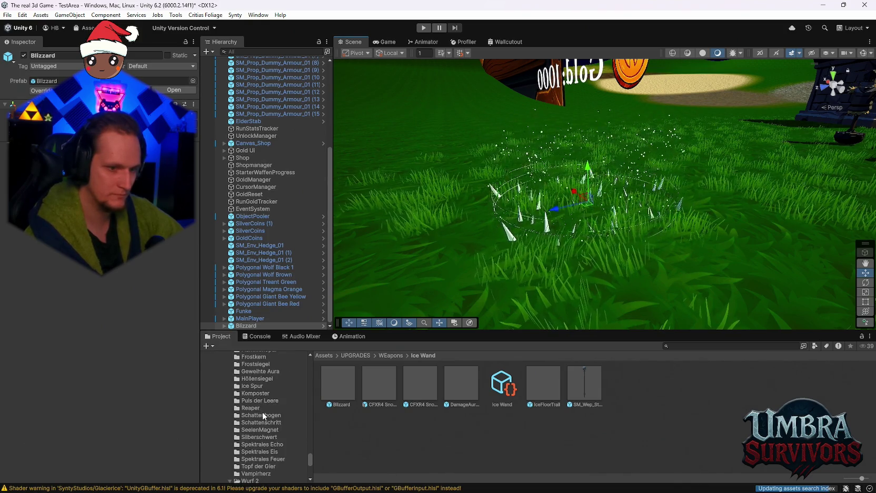
{"action": "scroll", "coordinate": [253, 445], "scroll_direction": "down", "scroll_amount": 2}
{"action": "scroll", "coordinate": [264, 448], "scroll_direction": "up", "scroll_amount": 6}
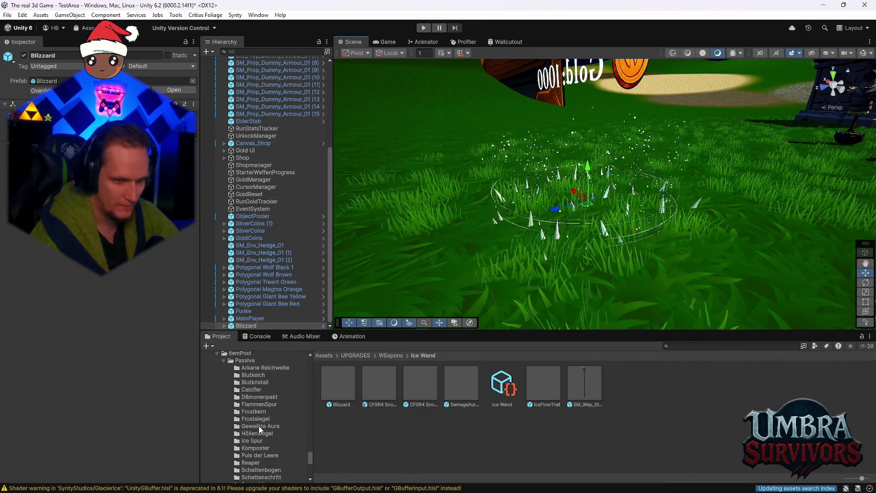
{"action": "left_click", "coordinate": [253, 411]}
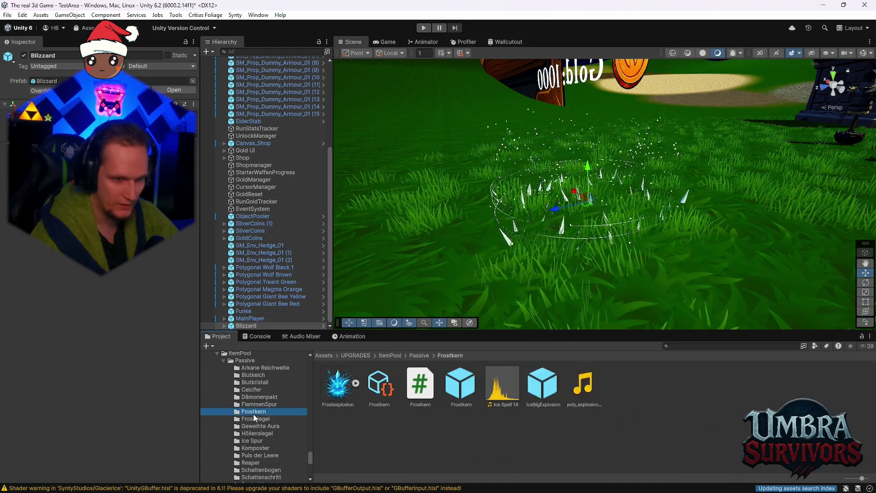
{"action": "left_click", "coordinate": [460, 387]}
{"action": "double_click", "coordinate": [541, 389]}
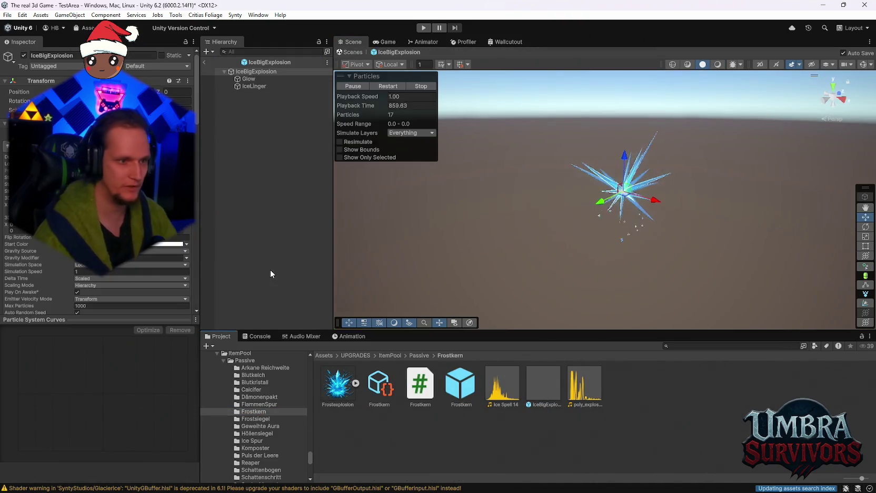
Read IceBigExplosion's cyan Start Color in the gradient and exit to the scene
{"action": "left_click", "coordinate": [251, 79]}
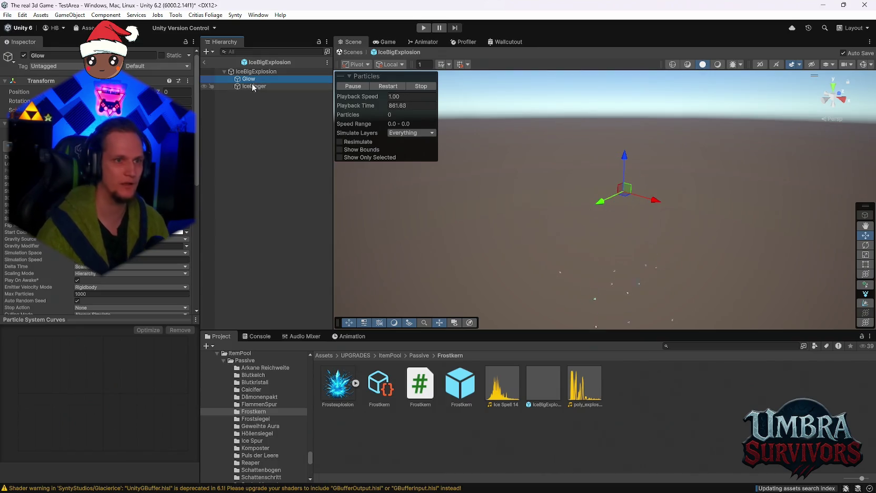
{"action": "left_click", "coordinate": [251, 86]}
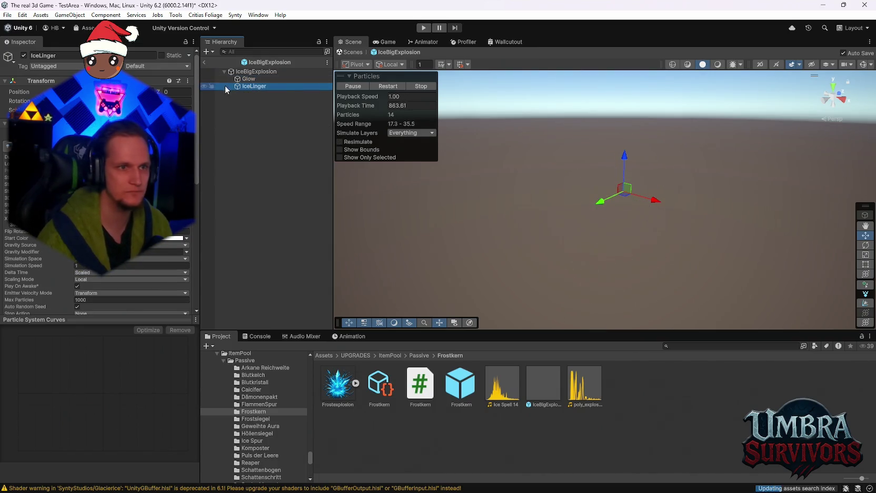
{"action": "left_click", "coordinate": [273, 71]}
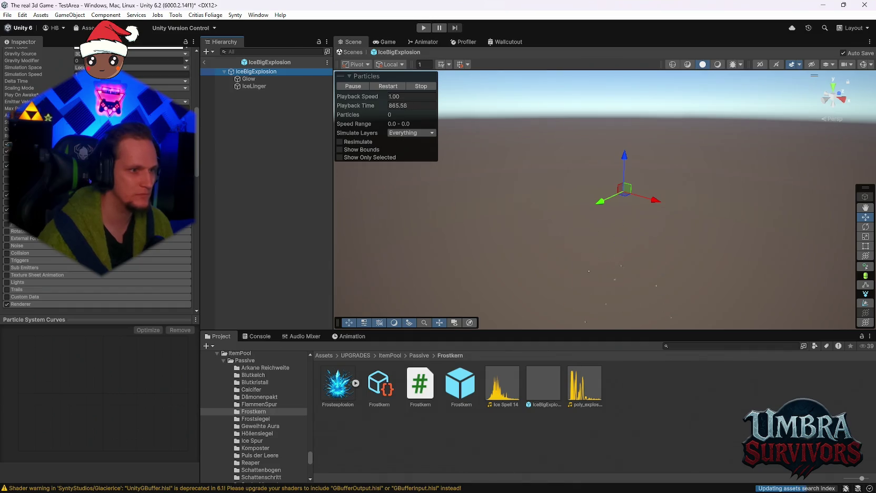
{"action": "left_click", "coordinate": [132, 46]}
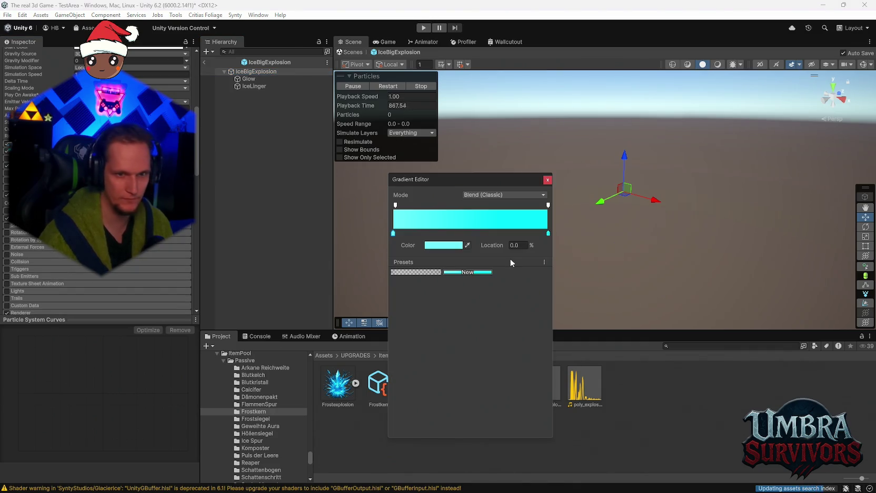
{"action": "left_click", "coordinate": [431, 246]}
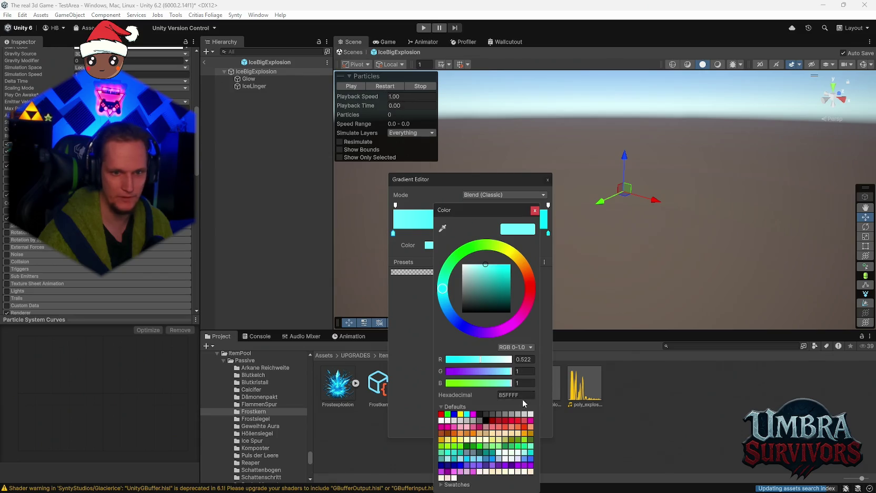
{"action": "left_click", "coordinate": [548, 179]}
{"action": "left_click", "coordinate": [547, 180]}
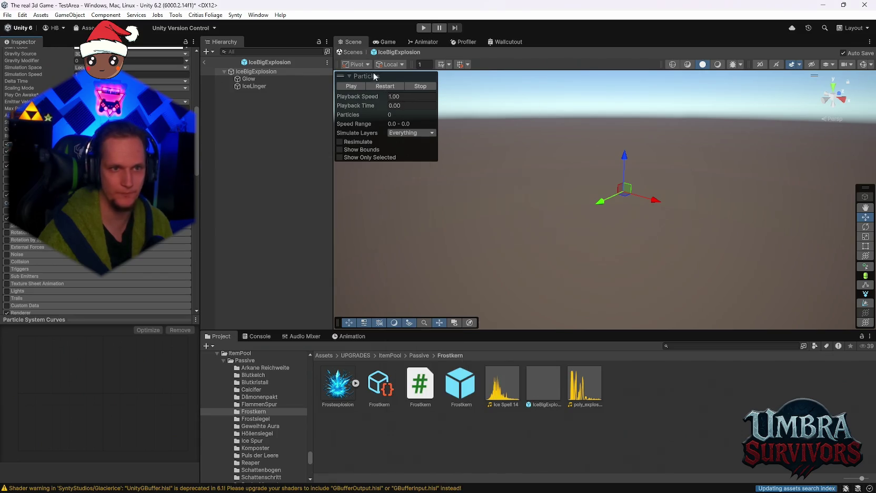
{"action": "left_click", "coordinate": [205, 63]}
{"action": "scroll", "coordinate": [275, 421], "scroll_direction": "down", "scroll_amount": 10}
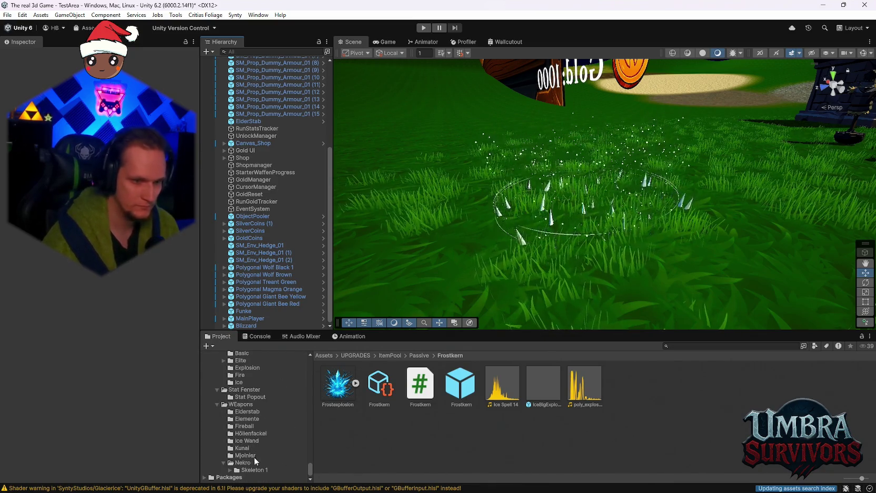
Open the Blizzard prefab from the Ice Wand folder for editing
{"action": "scroll", "coordinate": [252, 421], "scroll_direction": "up", "scroll_amount": 5}
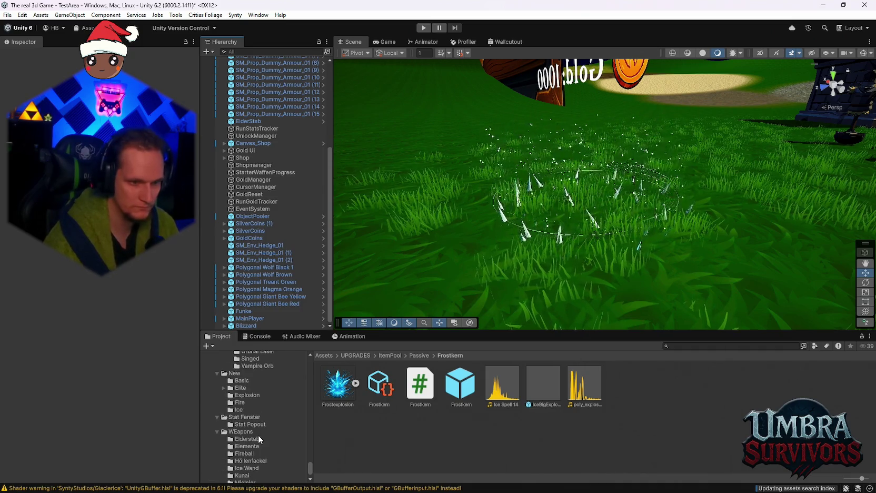
{"action": "left_click", "coordinate": [240, 435]}
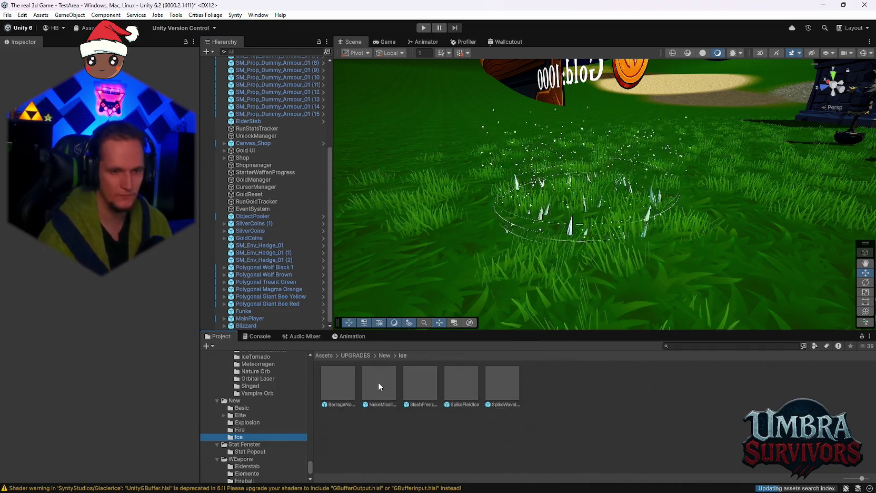
{"action": "scroll", "coordinate": [258, 448], "scroll_direction": "down", "scroll_amount": 5}
{"action": "left_click", "coordinate": [258, 441]}
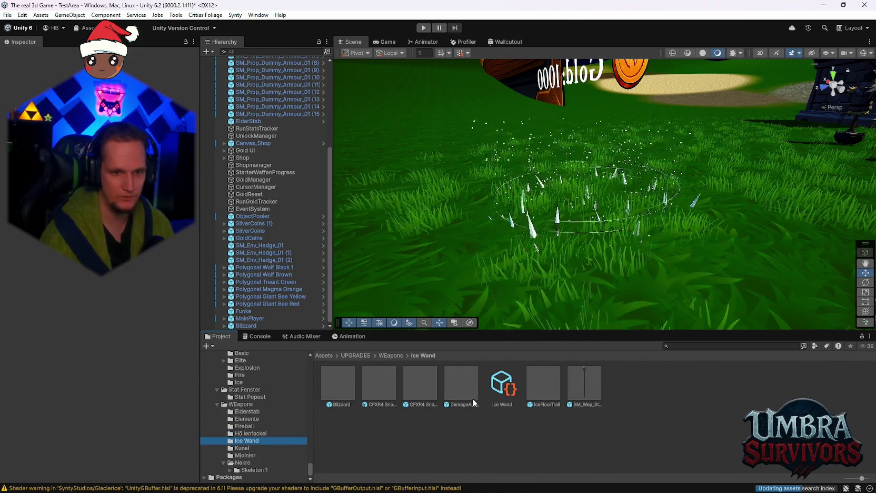
{"action": "double_click", "coordinate": [335, 390]}
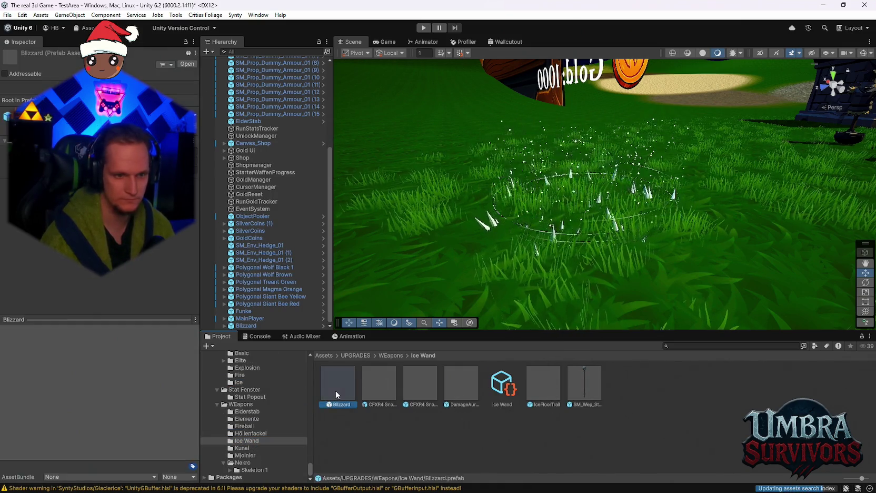
Set the start colour of all nine IceFloorTrail particle systems to 85FFFF
{"action": "left_click", "coordinate": [248, 79]}
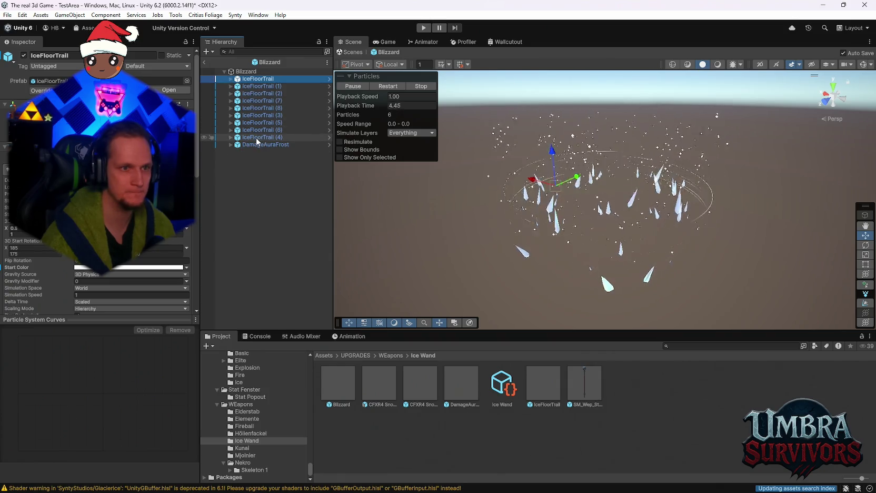
{"action": "left_click", "coordinate": [256, 138], "text": "shift"}
{"action": "left_click", "coordinate": [131, 161]}
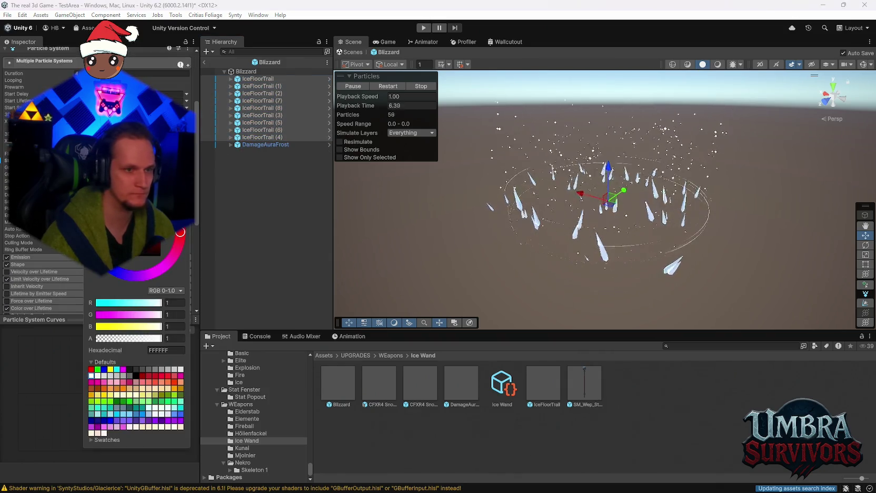
{"action": "type", "text": "85FFFF"}
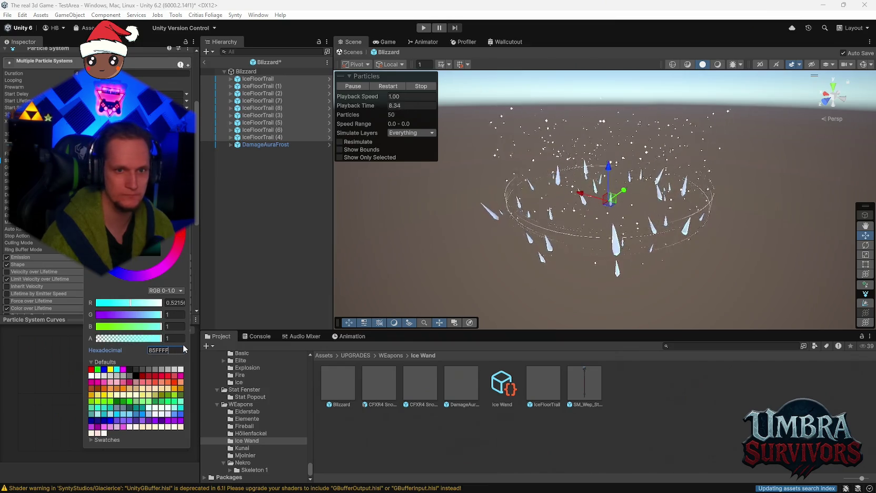
{"action": "key", "text": "Return"}
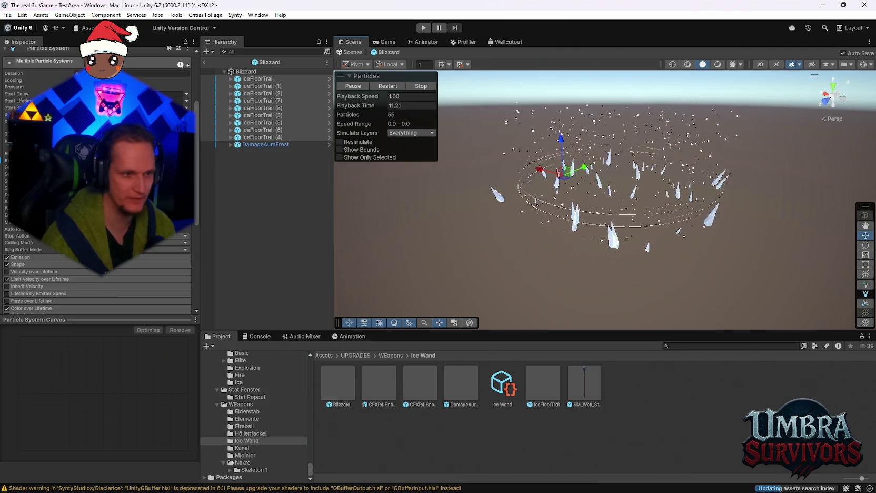
{"action": "scroll", "coordinate": [24, 244], "scroll_direction": "down", "scroll_amount": 5}
{"action": "left_click", "coordinate": [24, 244]}
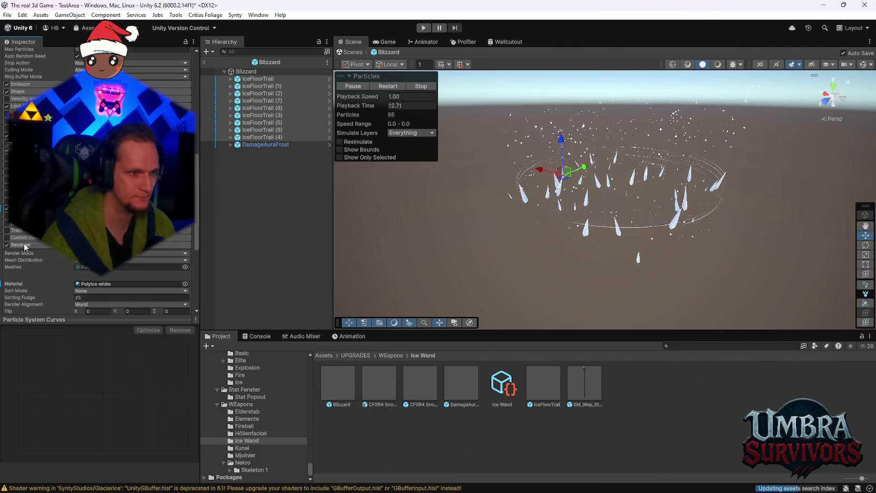
Assign the Polyice material to the shards' renderer, replacing Polyice white, and check Polyice white's colour
{"action": "left_click", "coordinate": [98, 283]}
{"action": "left_click_drag", "start_coordinate": [579, 399], "coordinate": [177, 291]}
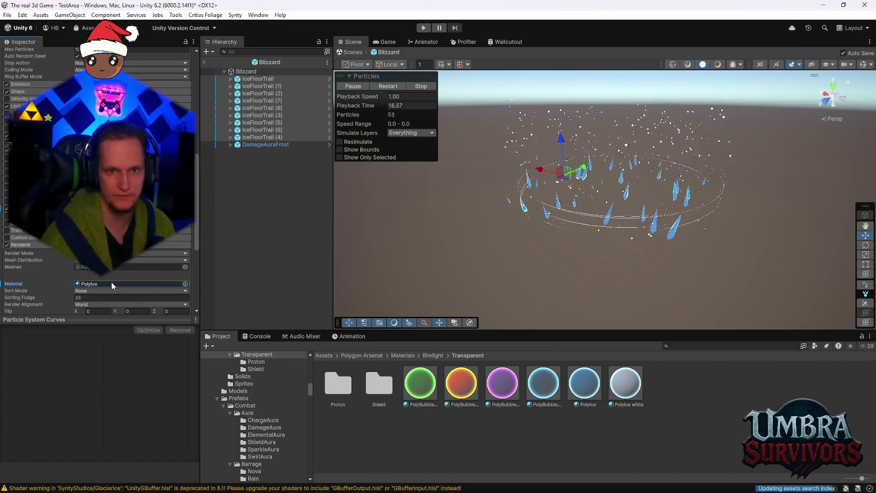
{"action": "left_click", "coordinate": [626, 383]}
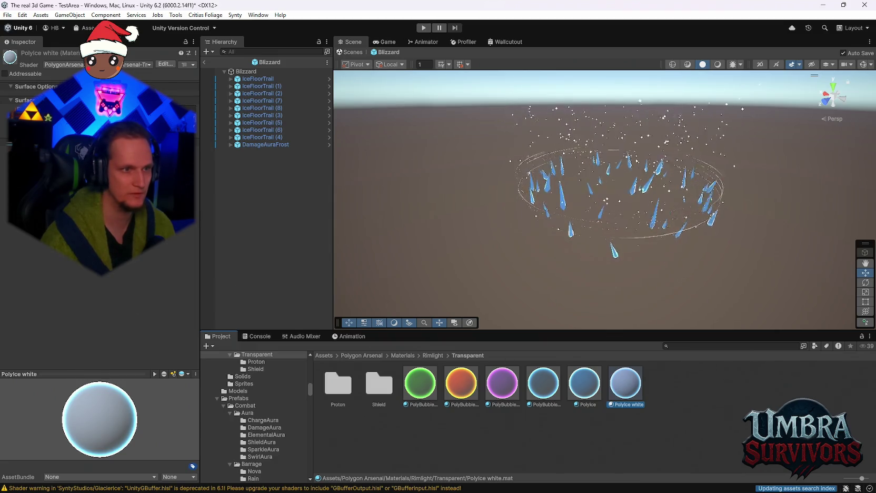
{"action": "left_click", "coordinate": [184, 106]}
{"action": "left_click", "coordinate": [221, 131]}
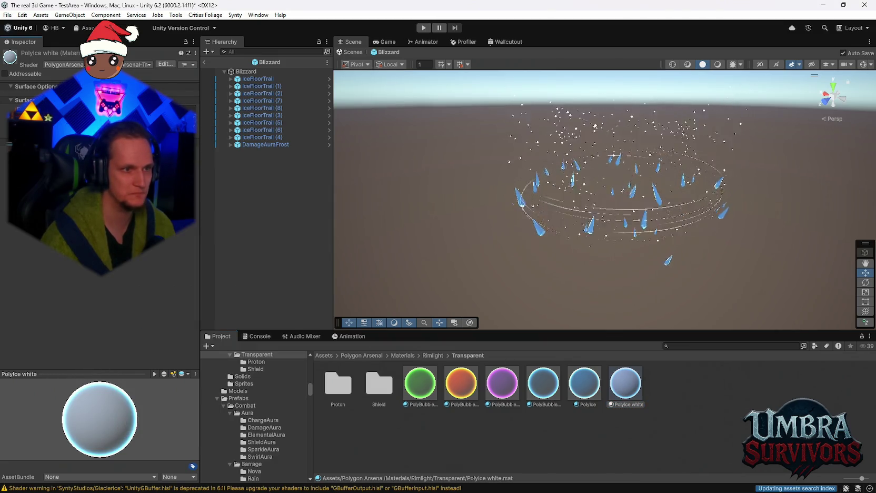
Leave the Blizzard prefab for the main scene and orbit to view the cyan ice ring
{"action": "left_click_drag", "start_coordinate": [633, 232], "coordinate": [555, 239]}
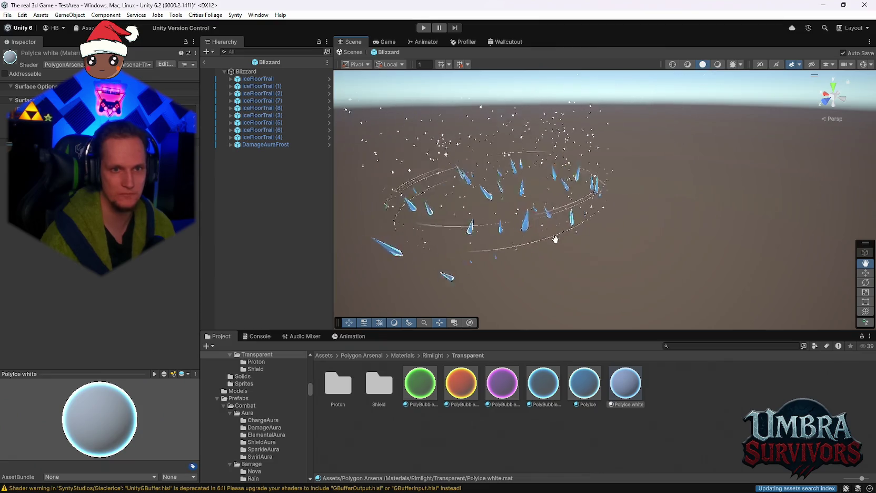
{"action": "left_click", "coordinate": [203, 63]}
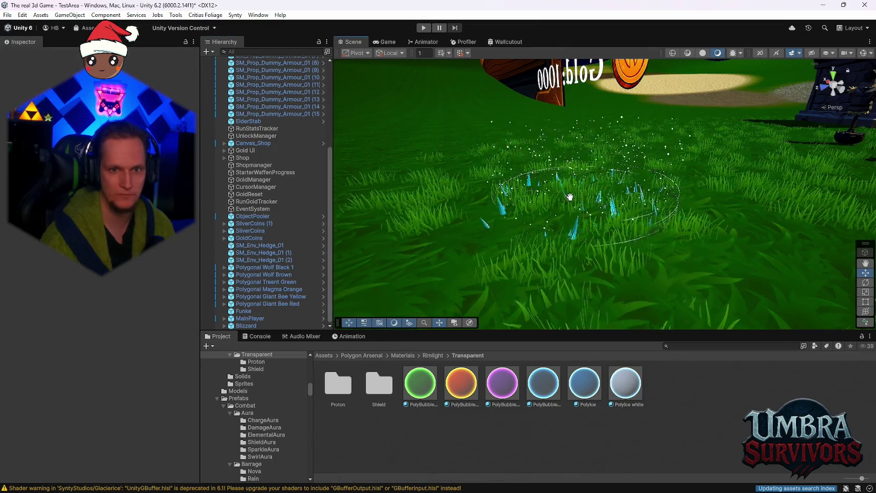
{"action": "mouse_move", "coordinate": [641, 203]}
{"action": "left_mouse_down"}
{"action": "mouse_move", "coordinate": [628, 162]}
{"action": "mouse_move", "coordinate": [642, 164]}
{"action": "left_mouse_up"}
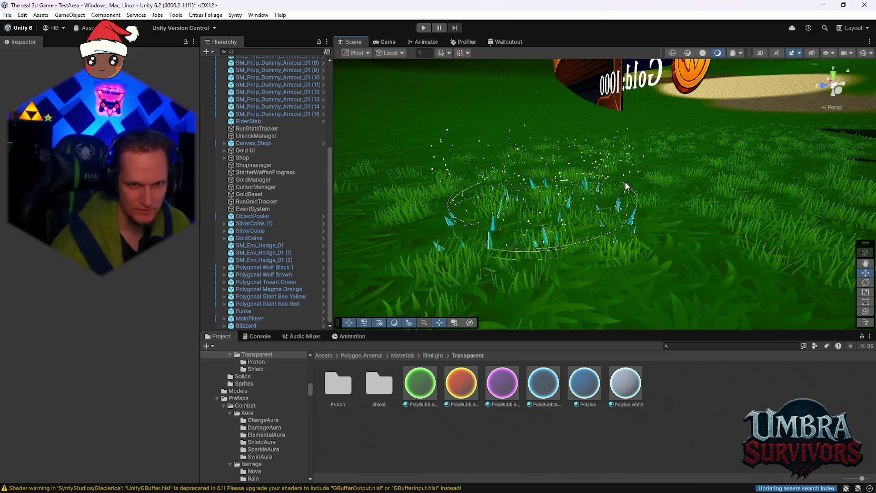
{"action": "left_click", "coordinate": [682, 346]}
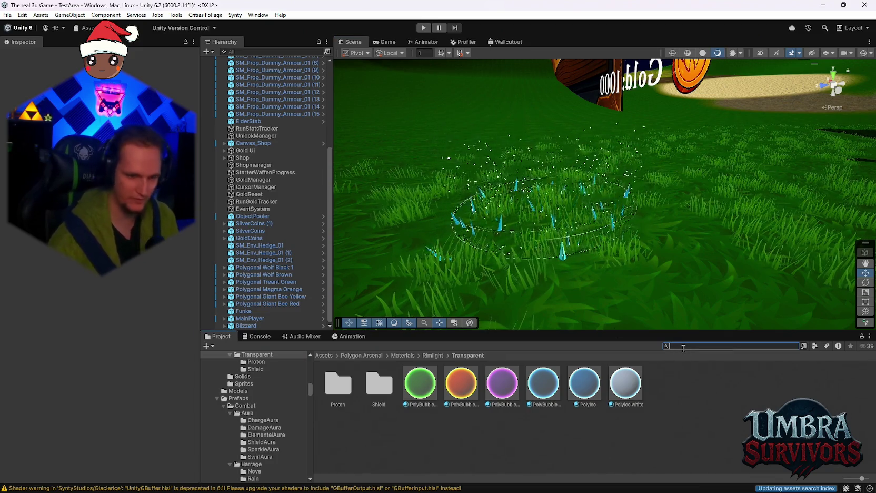
Search the project for 'snow' and preview both FX_Snow_01 effects
{"action": "type", "text": "snow"}
{"action": "scroll", "coordinate": [591, 371], "scroll_direction": "down", "scroll_amount": 2}
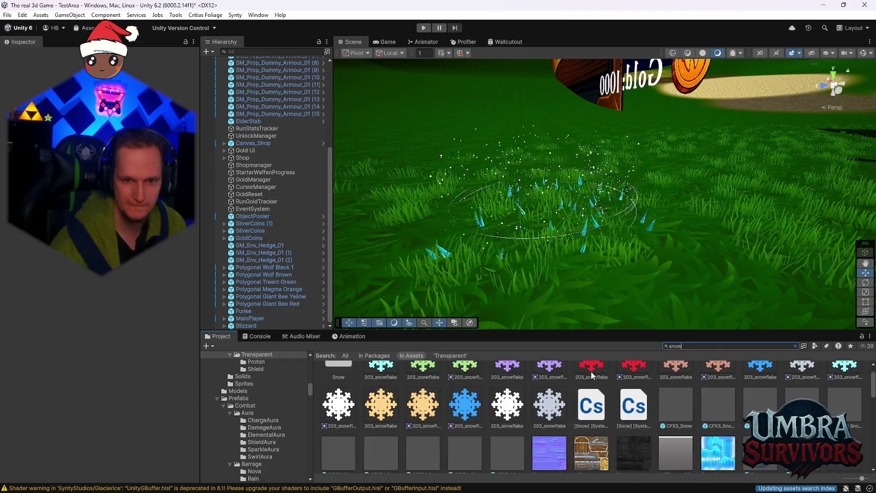
{"action": "scroll", "coordinate": [642, 399], "scroll_direction": "down", "scroll_amount": 2}
{"action": "scroll", "coordinate": [615, 404], "scroll_direction": "up", "scroll_amount": 1}
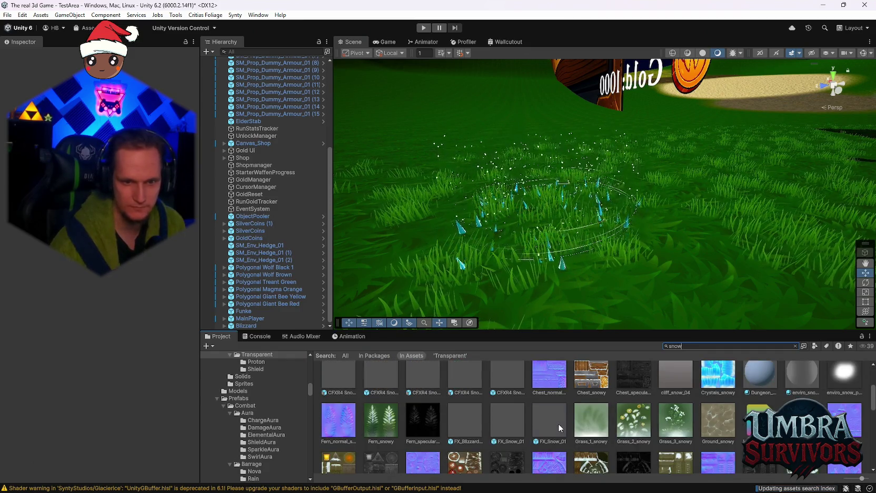
{"action": "double_click", "coordinate": [559, 423]}
{"action": "double_click", "coordinate": [515, 422]}
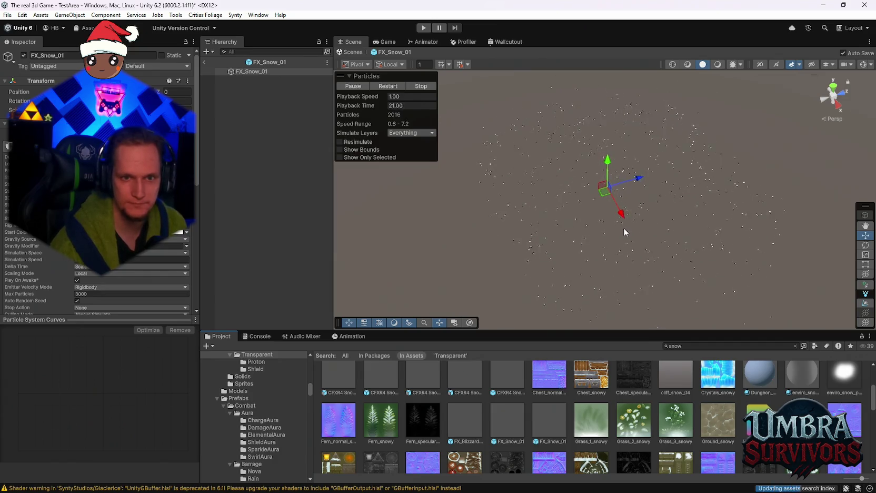
Preview the FX_Blizzard, Snow and SnowGroundGusts effects, then return to the grass level
{"action": "double_click", "coordinate": [463, 414]}
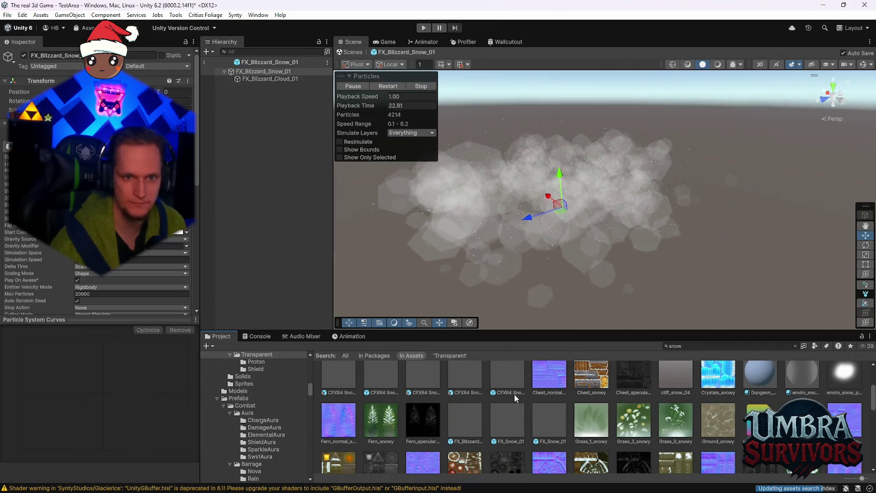
{"action": "scroll", "coordinate": [516, 401], "scroll_direction": "down", "scroll_amount": 4}
{"action": "scroll", "coordinate": [527, 416], "scroll_direction": "down", "scroll_amount": 5}
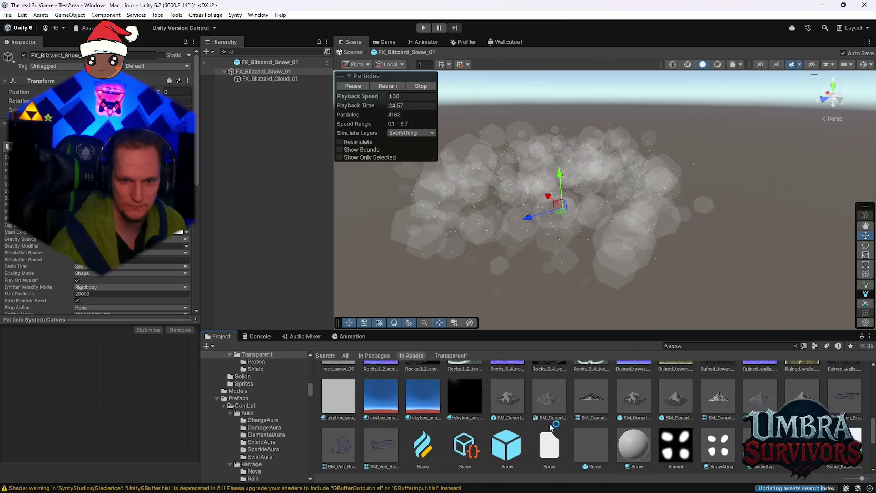
{"action": "left_click", "coordinate": [591, 426]}
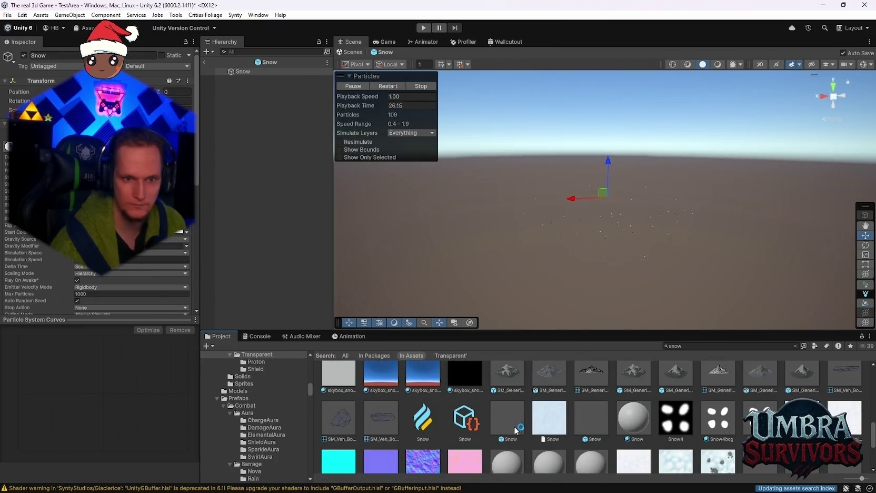
{"action": "scroll", "coordinate": [574, 431], "scroll_direction": "down", "scroll_amount": 3}
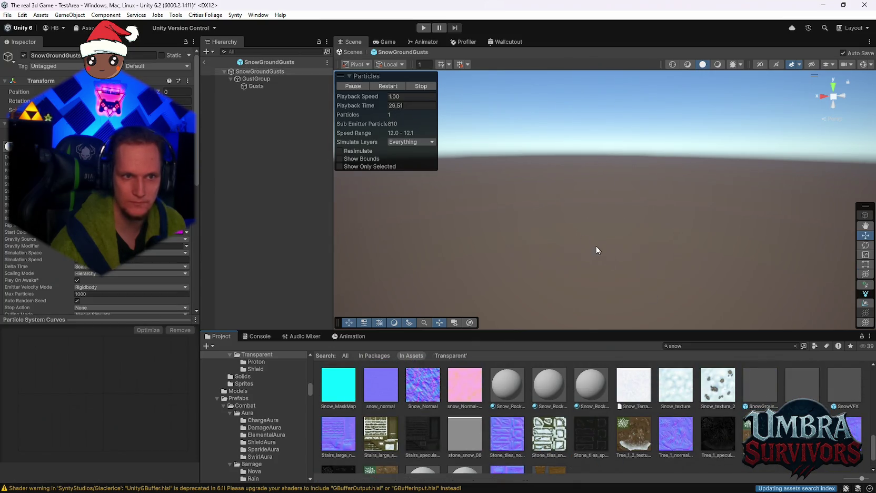
{"action": "left_click", "coordinate": [244, 72]}
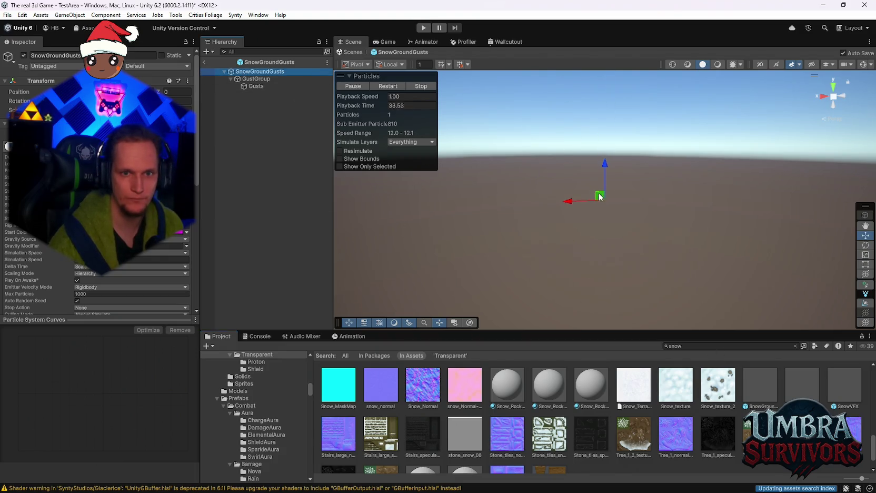
{"action": "left_click_drag", "start_coordinate": [634, 214], "coordinate": [618, 250]}
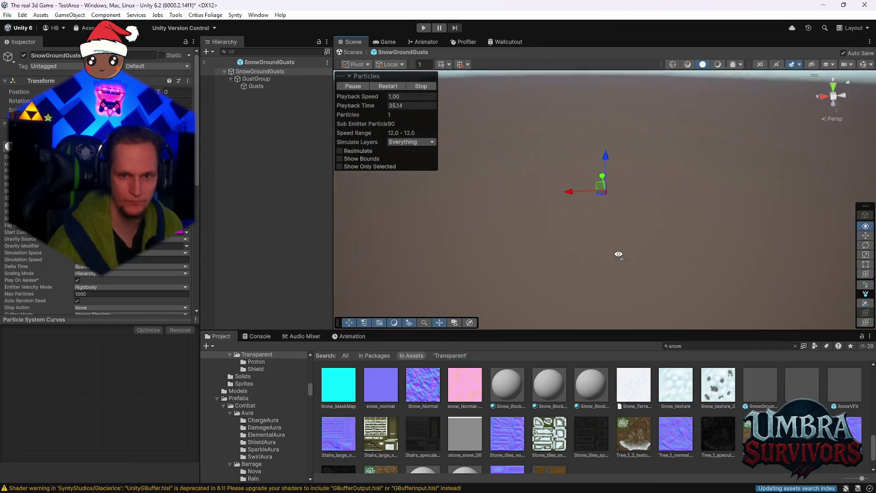
{"action": "left_click", "coordinate": [205, 61]}
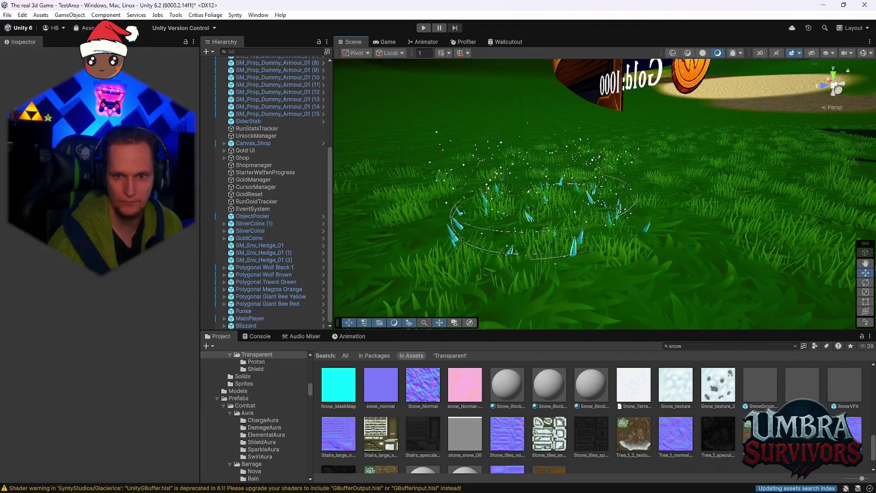
Place the Snow particle effect in the level, then delete it again
{"action": "mouse_move", "coordinate": [838, 388]}
{"action": "left_mouse_down"}
{"action": "mouse_move", "coordinate": [701, 283]}
{"action": "mouse_move", "coordinate": [710, 289]}
{"action": "mouse_move", "coordinate": [668, 285]}
{"action": "left_mouse_up"}
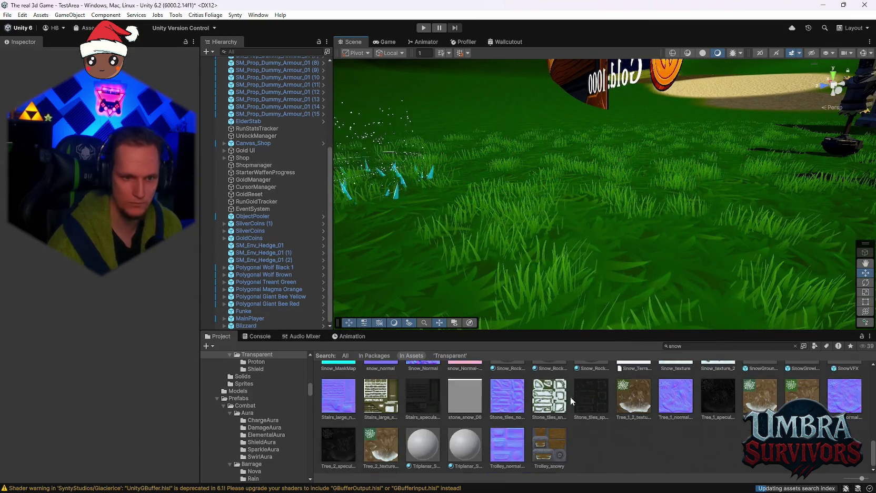
{"action": "scroll", "coordinate": [529, 421], "scroll_direction": "up", "scroll_amount": 2}
{"action": "left_click_drag", "start_coordinate": [529, 422], "coordinate": [511, 264]}
{"action": "left_click_drag", "start_coordinate": [512, 301], "coordinate": [425, 258]}
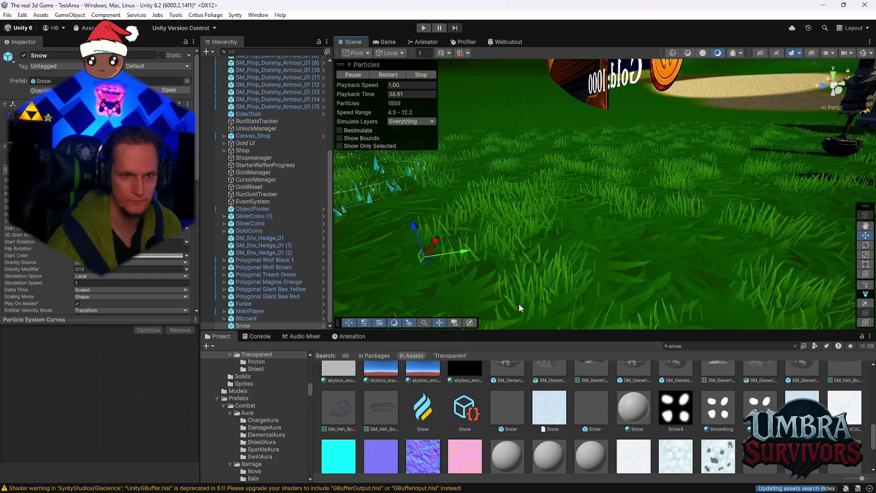
{"action": "key", "text": "Delete"}
Try the Snow folder's normal texture in the scene, then go to the UPGRADES/WEapons/Ice Wand folder
{"action": "scroll", "coordinate": [660, 423], "scroll_direction": "up", "scroll_amount": 2}
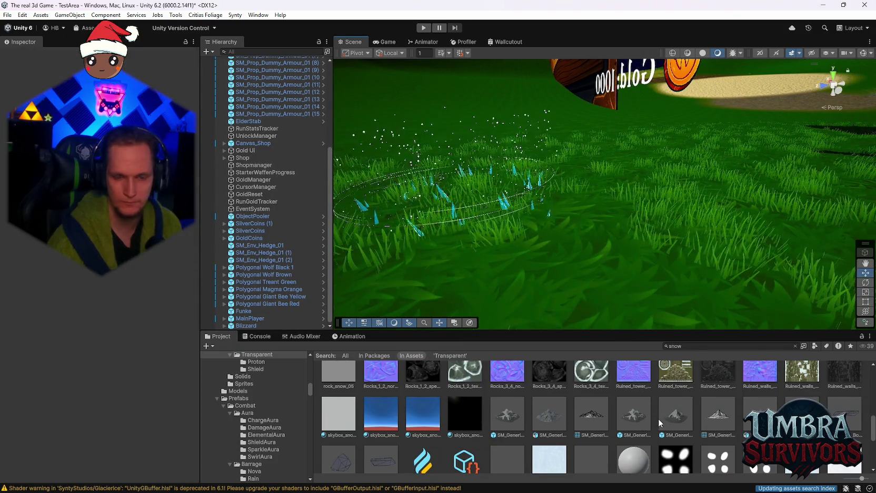
{"action": "scroll", "coordinate": [485, 427], "scroll_direction": "up", "scroll_amount": 3}
{"action": "scroll", "coordinate": [484, 424], "scroll_direction": "up", "scroll_amount": 5}
{"action": "scroll", "coordinate": [484, 425], "scroll_direction": "up", "scroll_amount": 4}
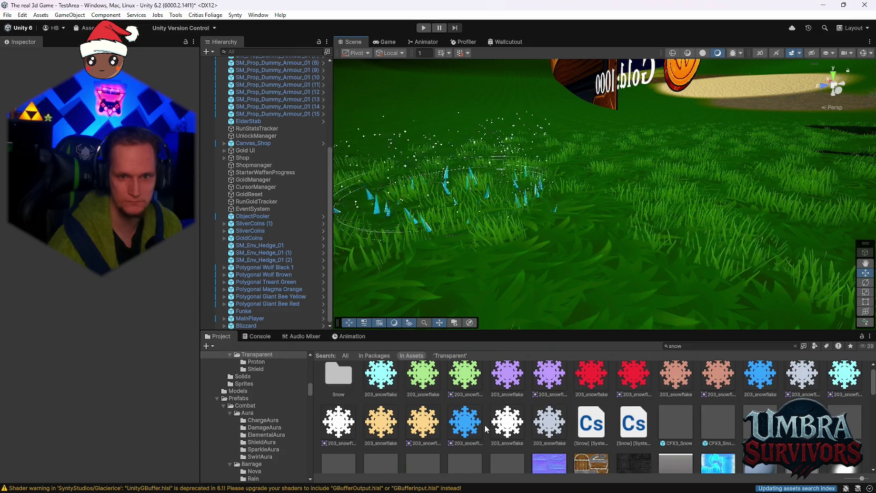
{"action": "scroll", "coordinate": [621, 428], "scroll_direction": "up", "scroll_amount": 1}
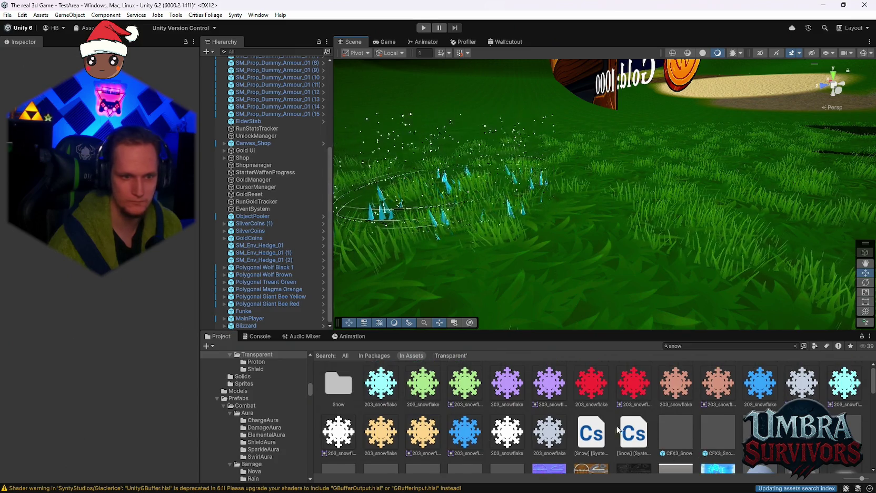
{"action": "double_click", "coordinate": [347, 390]}
{"action": "left_click_drag", "start_coordinate": [411, 389], "coordinate": [540, 283]}
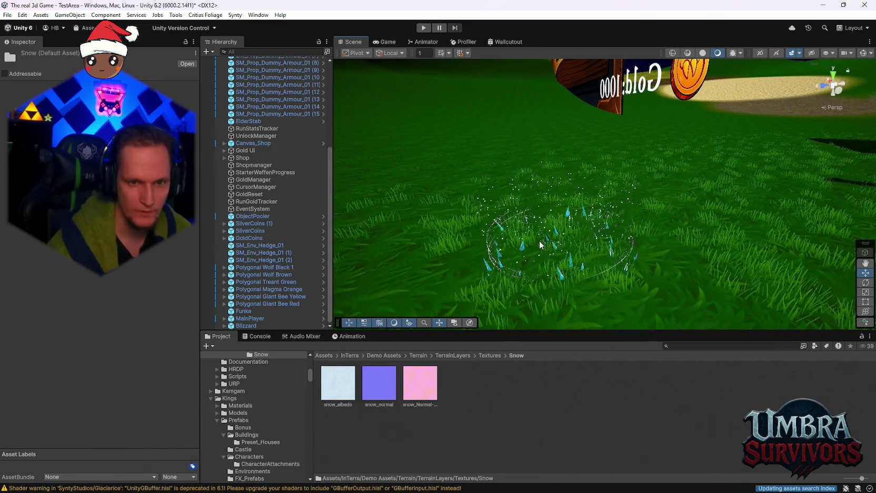
{"action": "key", "text": "w"}
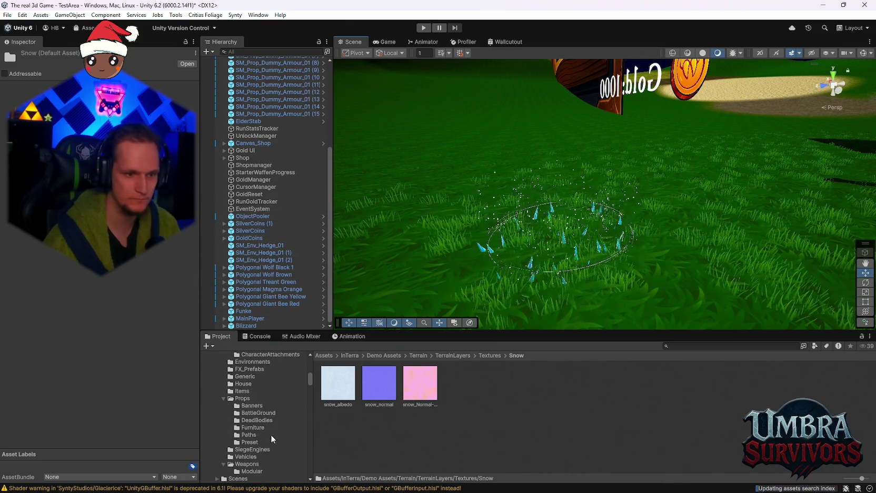
{"action": "left_click_drag", "start_coordinate": [311, 380], "coordinate": [312, 477]}
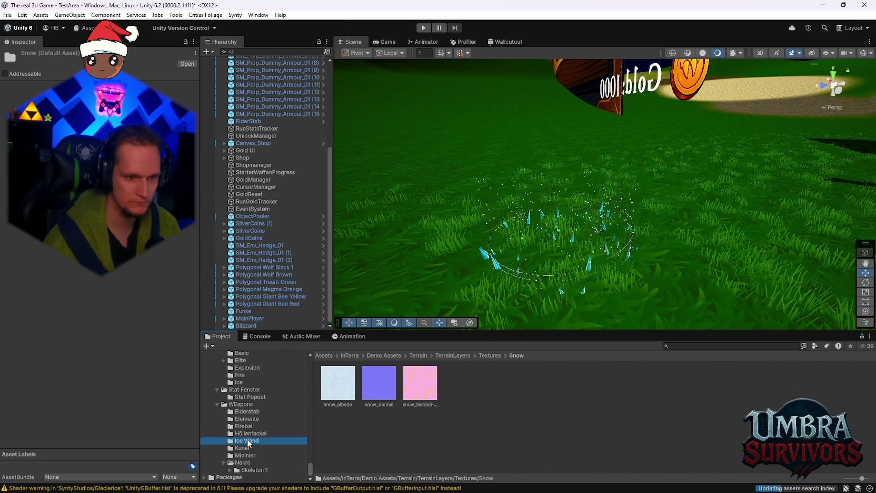
{"action": "left_click", "coordinate": [342, 382]}
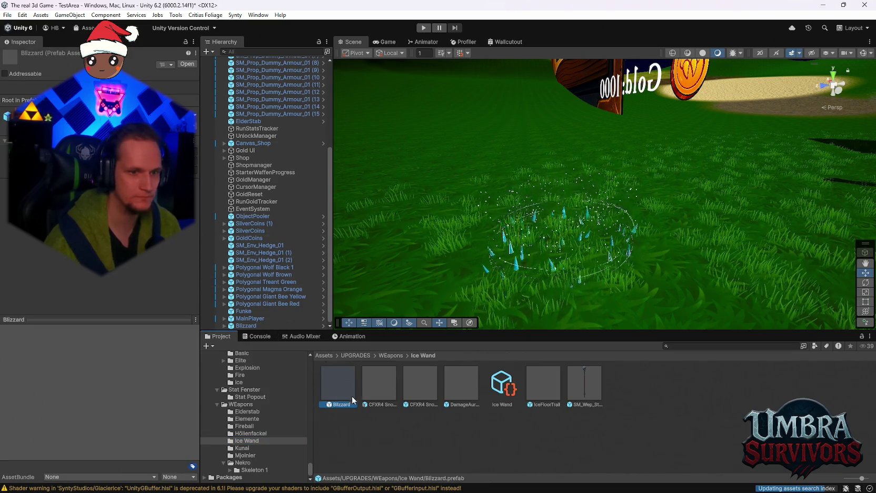
Reopen the Blizzard prefab and set DamageAuraFrost's start colour to cyan 85FFFF
{"action": "double_click", "coordinate": [339, 378]}
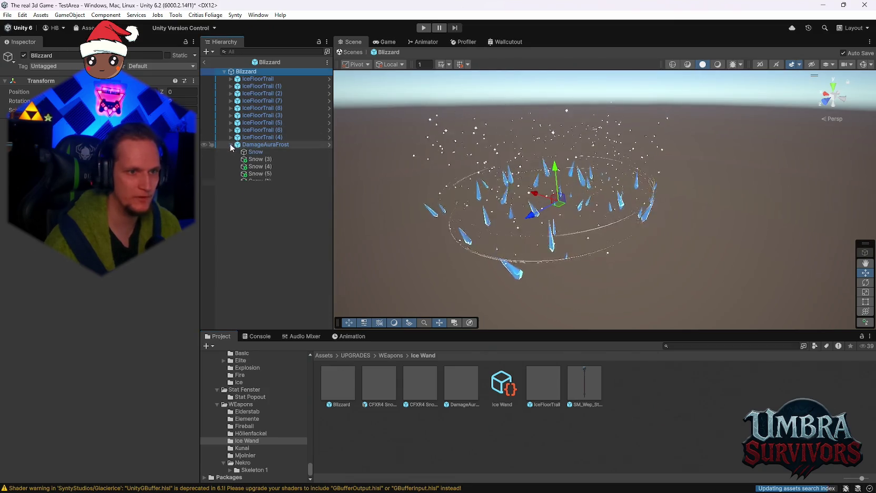
{"action": "left_click", "coordinate": [230, 145]}
{"action": "left_click", "coordinate": [249, 145]}
{"action": "scroll", "coordinate": [97, 211], "scroll_direction": "up", "scroll_amount": 2}
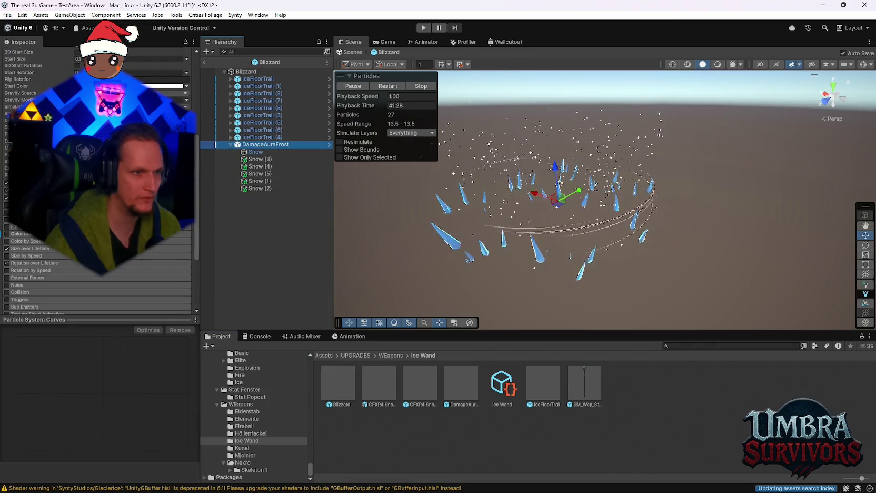
{"action": "left_click", "coordinate": [158, 85]}
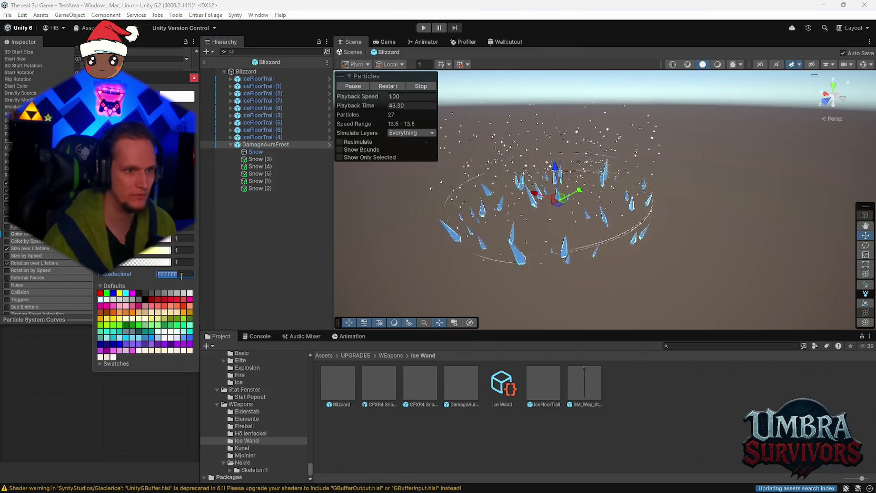
{"action": "left_click", "coordinate": [194, 78]}
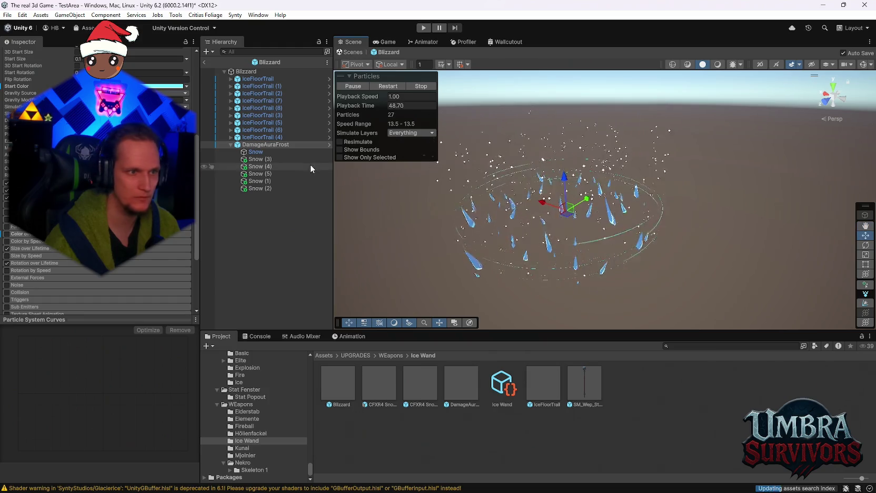
{"action": "left_click", "coordinate": [557, 304]}
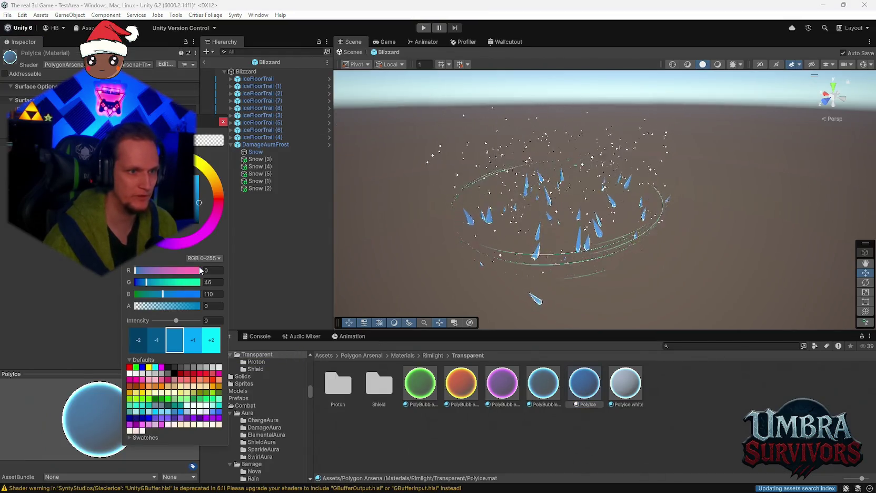
Read the Polyice material's HDR and base colours, then reopen DamageAuraFrost's start colour
{"action": "left_click", "coordinate": [182, 126]}
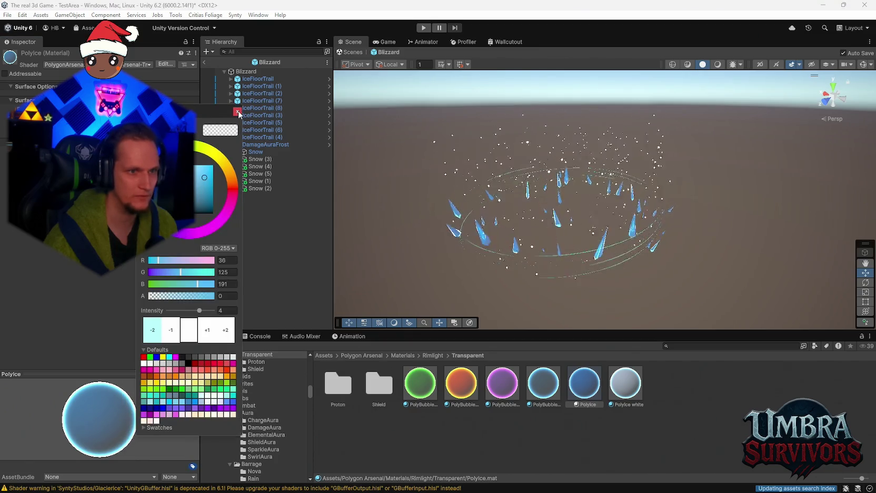
{"action": "left_click", "coordinate": [238, 112]}
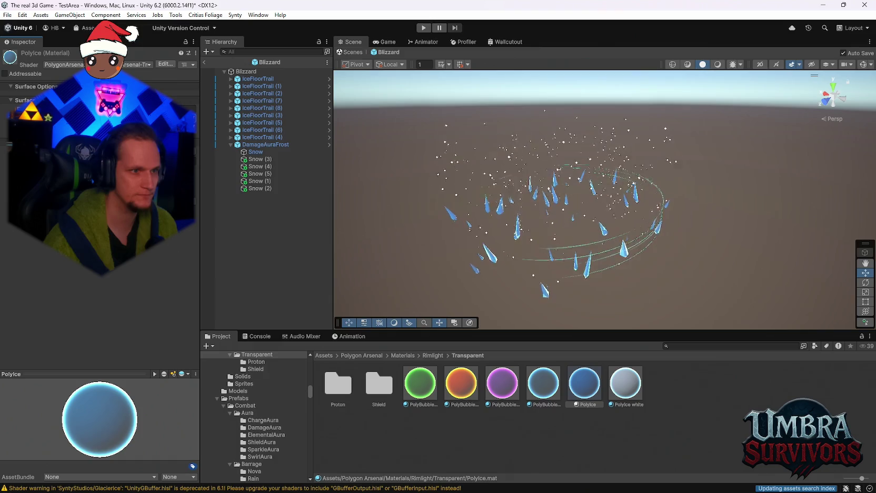
{"action": "left_click", "coordinate": [190, 225]}
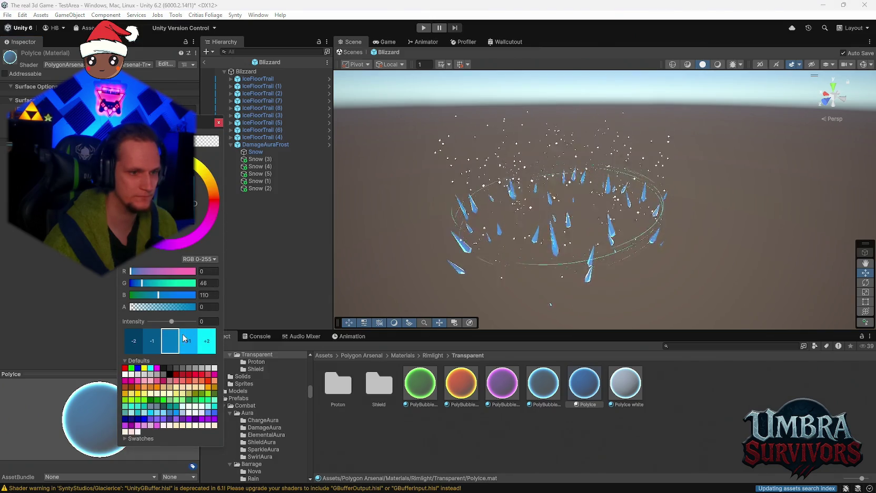
{"action": "left_click", "coordinate": [218, 123]}
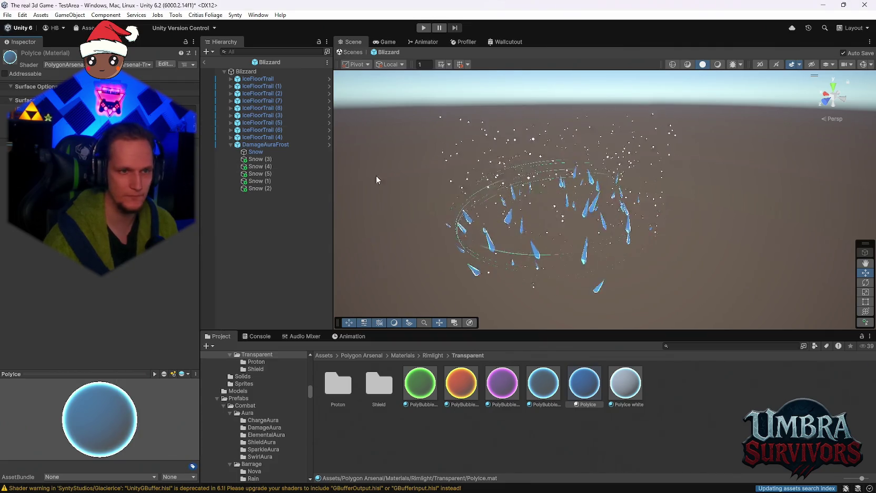
{"action": "left_click", "coordinate": [258, 145]}
{"action": "left_click", "coordinate": [150, 256]}
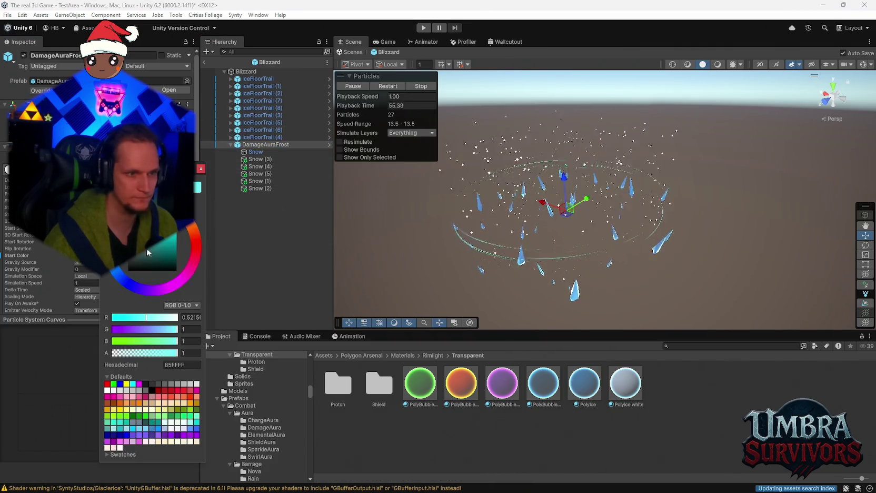
Deepen DamageAuraFrost's start colour to blue 859CFF and exit the Blizzard prefab
{"action": "left_click_drag", "start_coordinate": [174, 329], "coordinate": [172, 329]}
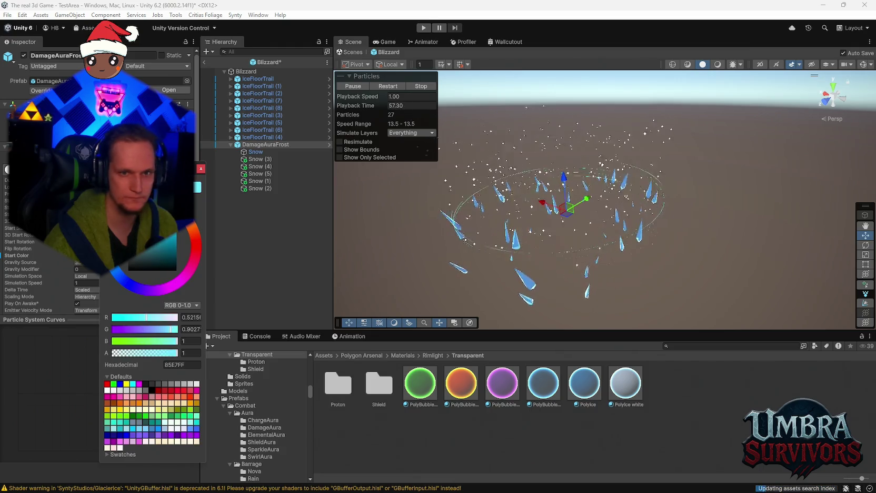
{"action": "left_click_drag", "start_coordinate": [116, 270], "coordinate": [117, 270]}
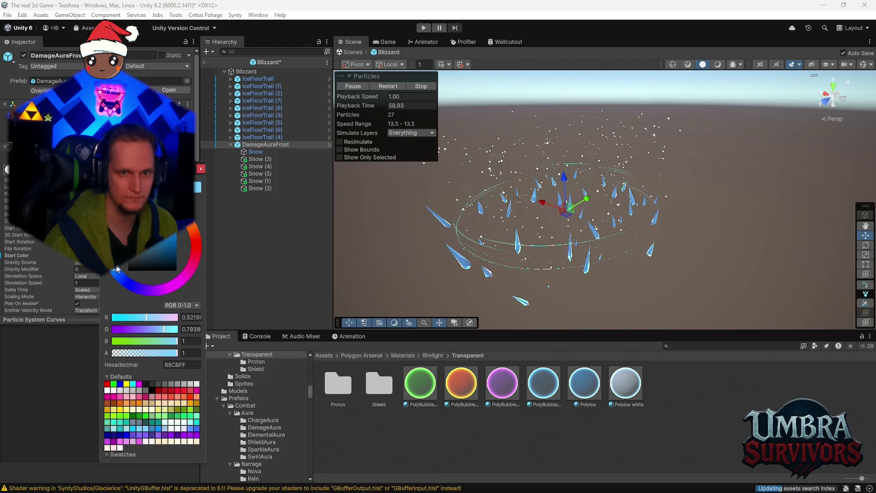
{"action": "left_click_drag", "start_coordinate": [115, 270], "coordinate": [127, 284]}
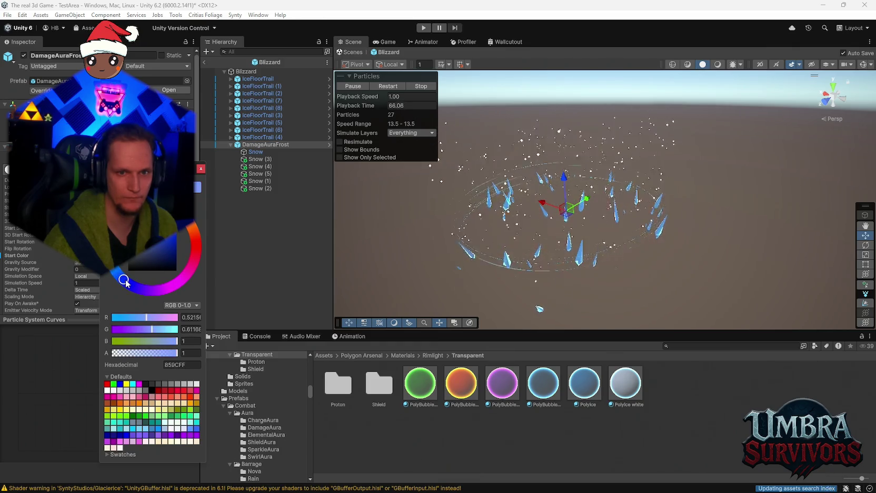
{"action": "left_click", "coordinate": [535, 279]}
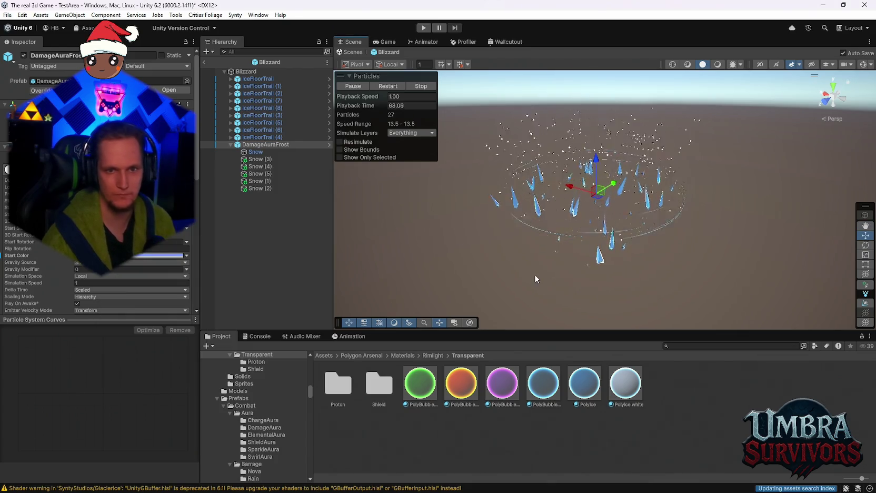
{"action": "left_click", "coordinate": [206, 62]}
Orbit the Scene view and frame the Blizzard effect up close
{"action": "mouse_move", "coordinate": [551, 239]}
{"action": "left_mouse_down"}
{"action": "mouse_move", "coordinate": [669, 234]}
{"action": "mouse_move", "coordinate": [665, 221]}
{"action": "mouse_move", "coordinate": [605, 209]}
{"action": "mouse_move", "coordinate": [609, 243]}
{"action": "mouse_move", "coordinate": [621, 250]}
{"action": "mouse_move", "coordinate": [609, 160]}
{"action": "mouse_move", "coordinate": [608, 190]}
{"action": "mouse_move", "coordinate": [654, 180]}
{"action": "mouse_move", "coordinate": [671, 220]}
{"action": "mouse_move", "coordinate": [555, 214]}
{"action": "mouse_move", "coordinate": [615, 190]}
{"action": "mouse_move", "coordinate": [579, 216]}
{"action": "left_mouse_up"}
{"action": "scroll", "coordinate": [252, 429], "scroll_direction": "up", "scroll_amount": 5}
{"action": "type", "text": "snow"}
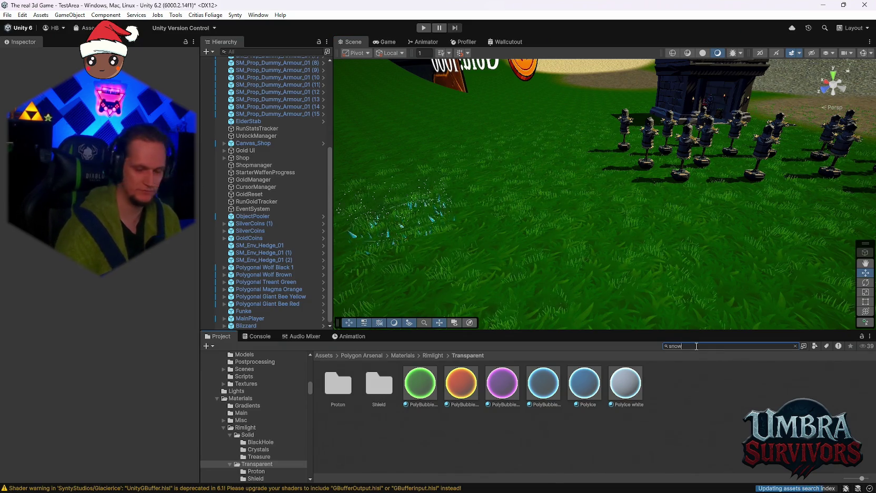
{"action": "type", "text": "v"}
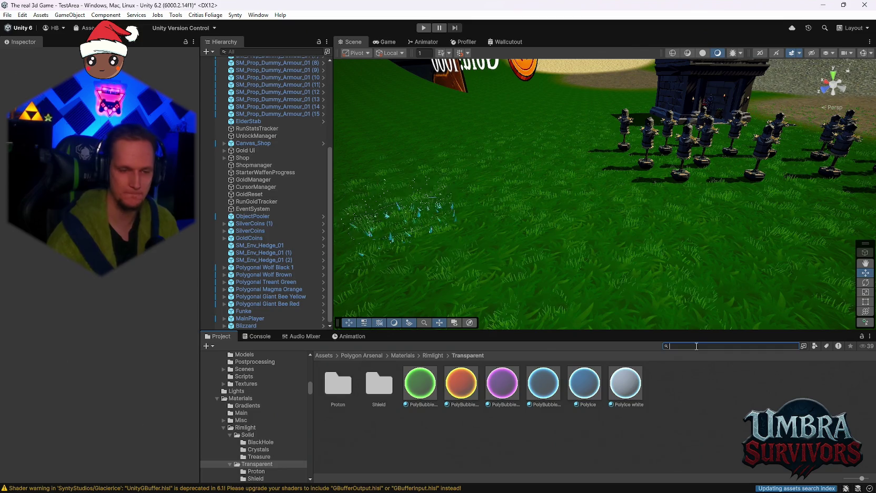
{"action": "key", "text": "f"}
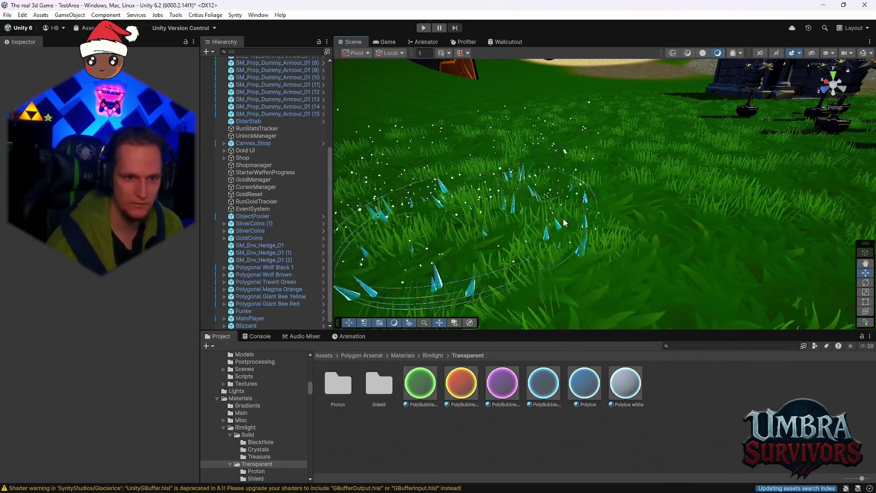
{"action": "scroll", "coordinate": [253, 434], "scroll_direction": "down", "scroll_amount": 10}
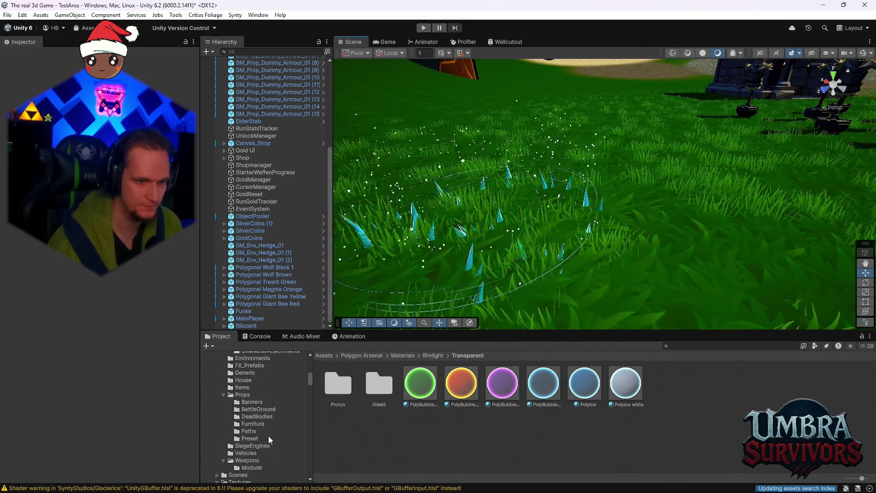
{"action": "scroll", "coordinate": [274, 432], "scroll_direction": "up", "scroll_amount": 3}
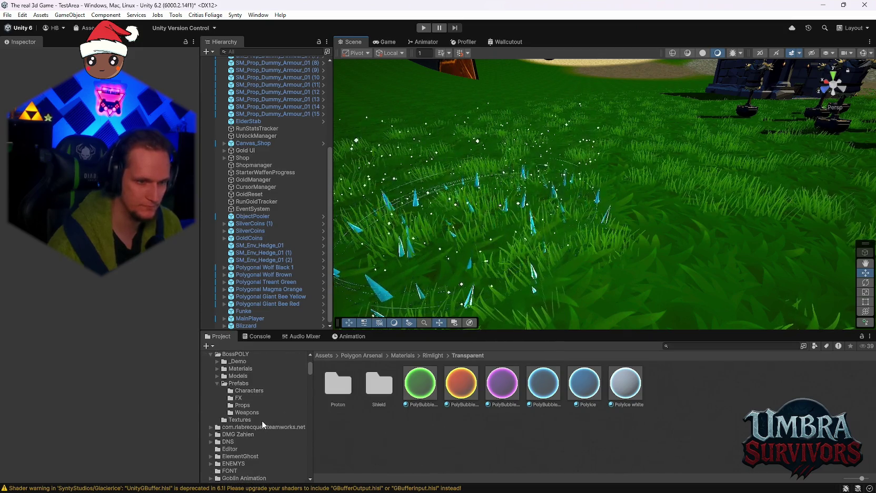
{"action": "scroll", "coordinate": [260, 426], "scroll_direction": "down", "scroll_amount": 5}
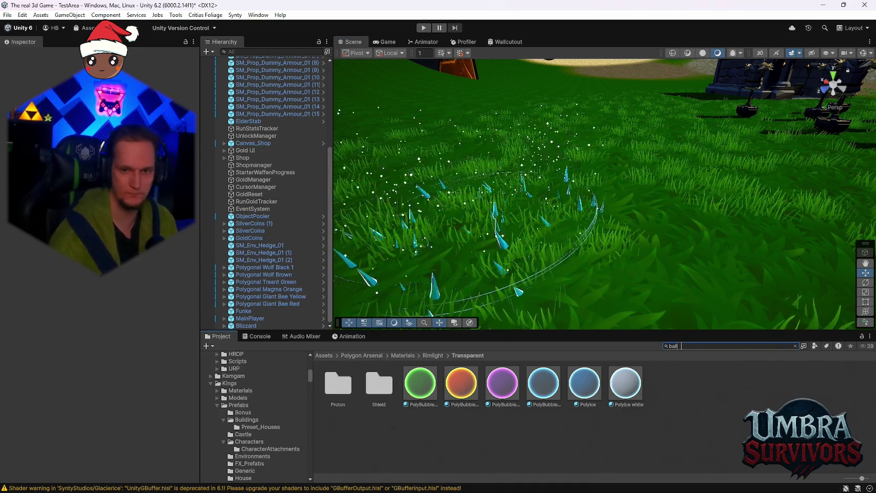
Search the project for 'ball' and open the Ball prefab to preview it
{"action": "left_click", "coordinate": [674, 346]}
{"action": "type", "text": "ball"}
{"action": "double_click", "coordinate": [635, 385]}
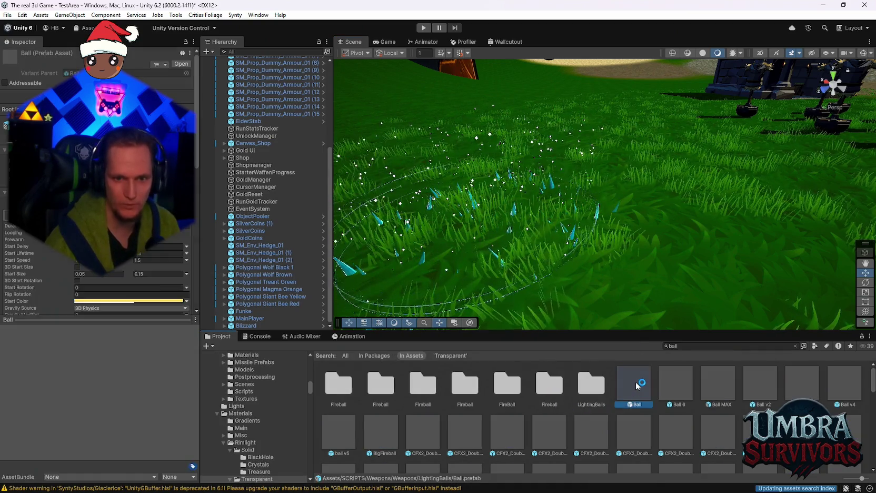
{"action": "double_click", "coordinate": [717, 387]}
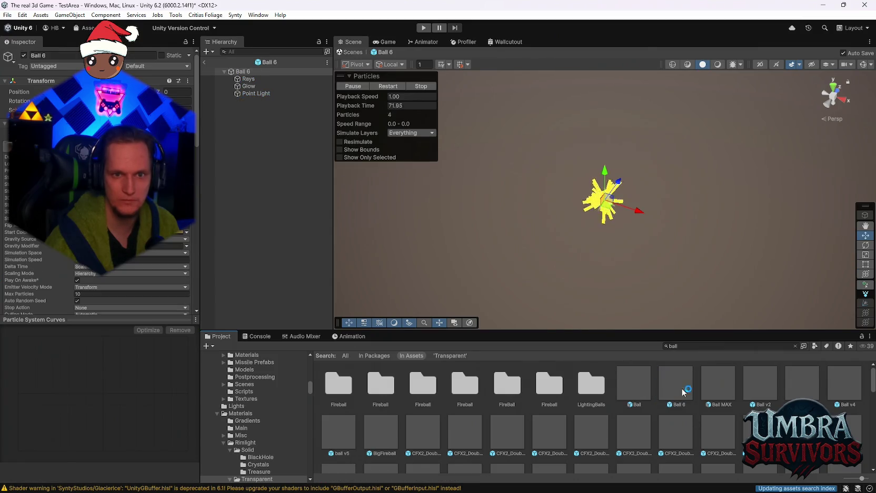
{"action": "double_click", "coordinate": [767, 387]}
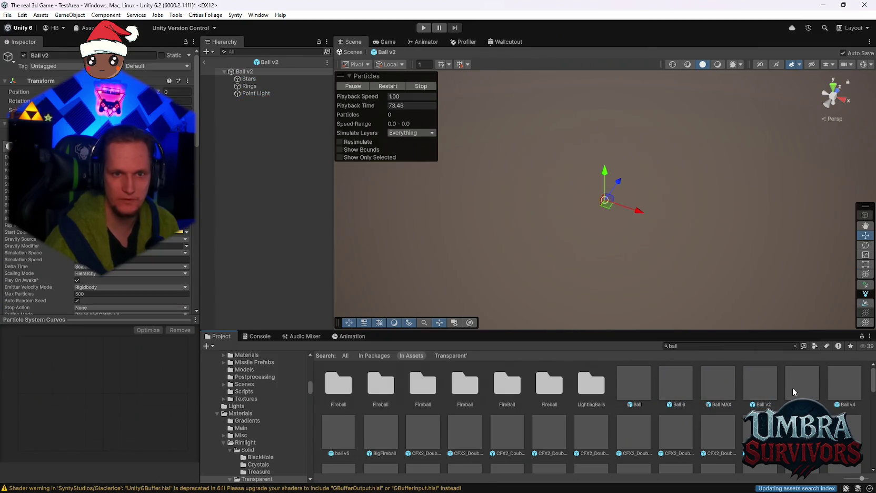
{"action": "double_click", "coordinate": [810, 387]}
{"action": "double_click", "coordinate": [835, 389]}
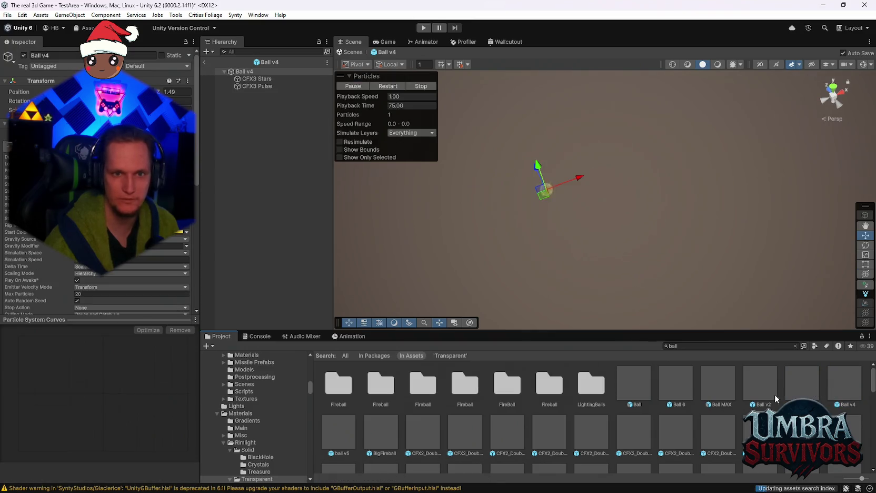
{"action": "double_click", "coordinate": [336, 427]}
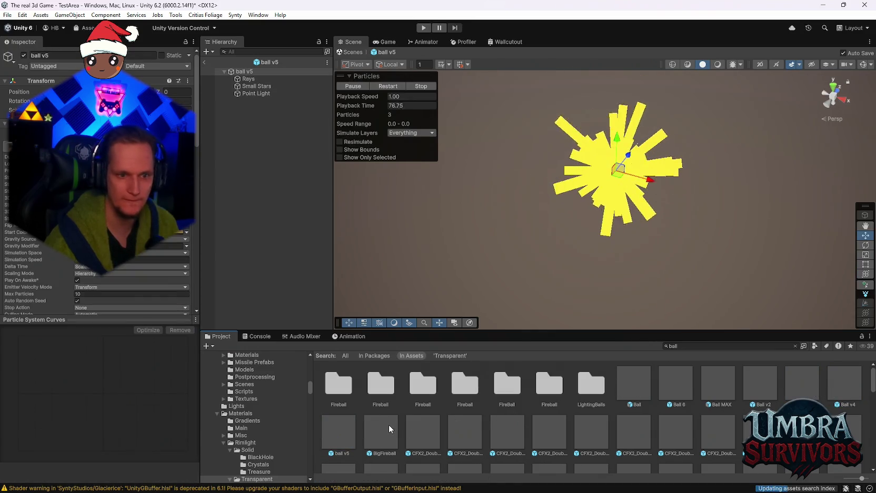
{"action": "double_click", "coordinate": [388, 424]}
{"action": "double_click", "coordinate": [440, 427]}
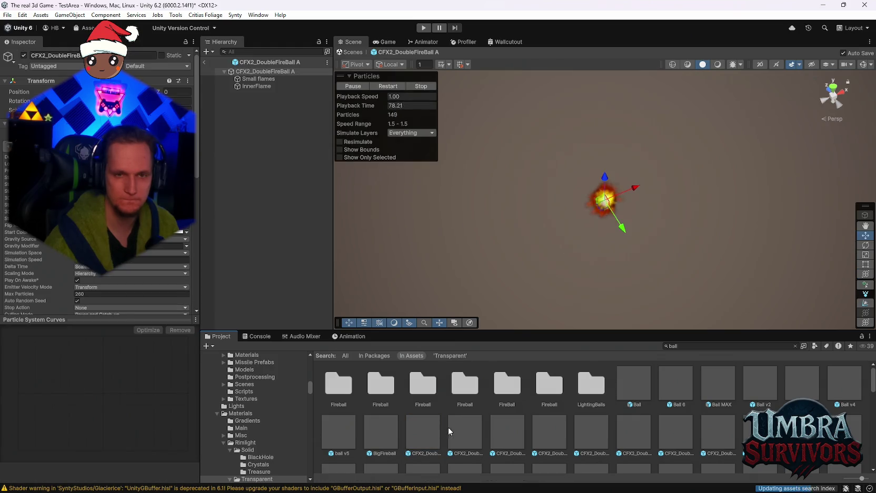
{"action": "double_click", "coordinate": [523, 432]}
{"action": "double_click", "coordinate": [557, 430]}
{"action": "double_click", "coordinate": [608, 428]}
{"action": "double_click", "coordinate": [647, 433]}
{"action": "double_click", "coordinate": [668, 436]}
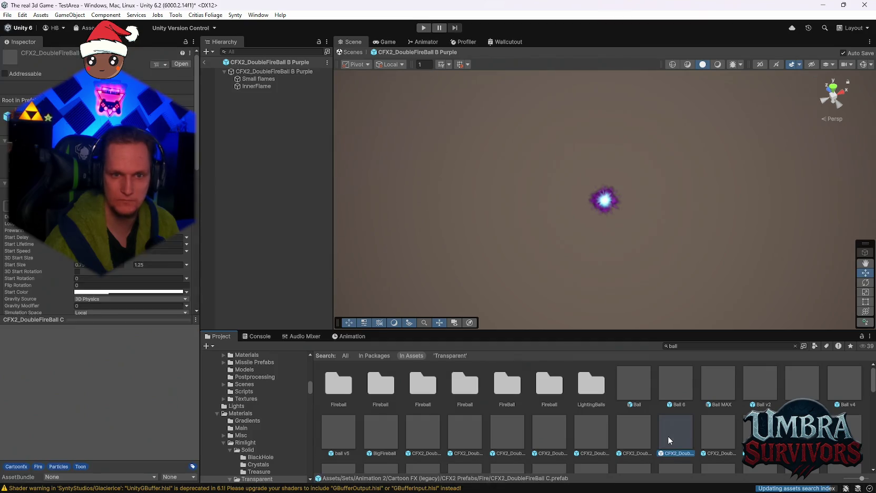
{"action": "double_click", "coordinate": [707, 432]}
{"action": "double_click", "coordinate": [748, 431]}
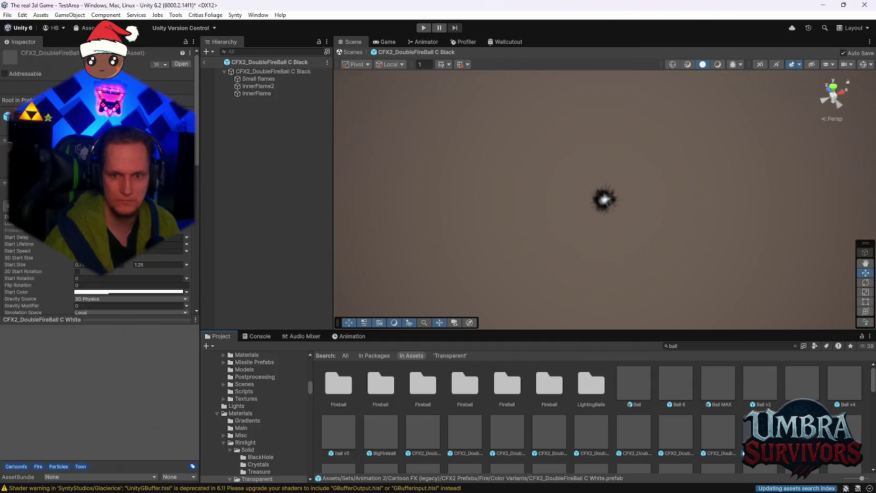
{"action": "double_click", "coordinate": [790, 431]}
{"action": "double_click", "coordinate": [832, 431]}
{"action": "scroll", "coordinate": [577, 390], "scroll_direction": "down", "scroll_amount": 1}
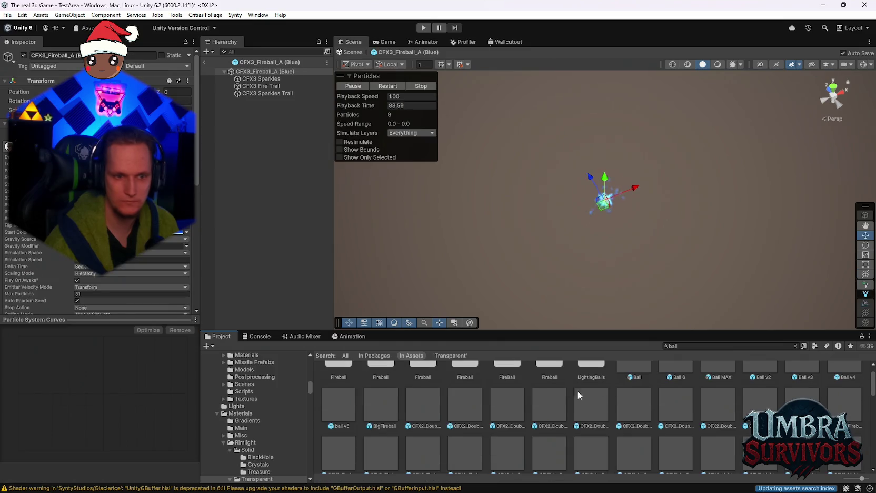
{"action": "double_click", "coordinate": [340, 453]}
{"action": "double_click", "coordinate": [397, 453]}
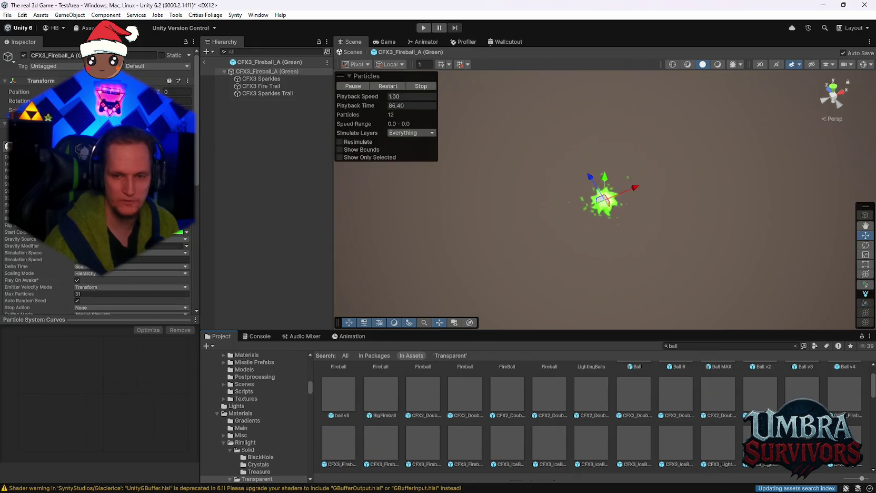
{"action": "double_click", "coordinate": [840, 404]}
{"action": "mouse_move", "coordinate": [603, 200]}
{"action": "left_mouse_down"}
{"action": "mouse_move", "coordinate": [715, 154]}
{"action": "mouse_move", "coordinate": [525, 153]}
{"action": "mouse_move", "coordinate": [618, 113]}
{"action": "mouse_move", "coordinate": [710, 173]}
{"action": "mouse_move", "coordinate": [512, 178]}
{"action": "mouse_move", "coordinate": [533, 142]}
{"action": "left_mouse_up"}
{"action": "mouse_move", "coordinate": [636, 170]}
{"action": "left_mouse_down"}
{"action": "mouse_move", "coordinate": [566, 145]}
{"action": "mouse_move", "coordinate": [501, 179]}
{"action": "mouse_move", "coordinate": [574, 227]}
{"action": "mouse_move", "coordinate": [567, 279]}
{"action": "mouse_move", "coordinate": [463, 231]}
{"action": "mouse_move", "coordinate": [630, 172]}
{"action": "mouse_move", "coordinate": [528, 219]}
{"action": "mouse_move", "coordinate": [552, 208]}
{"action": "mouse_move", "coordinate": [567, 181]}
{"action": "mouse_move", "coordinate": [691, 198]}
{"action": "mouse_move", "coordinate": [472, 186]}
{"action": "mouse_move", "coordinate": [568, 191]}
{"action": "mouse_move", "coordinate": [500, 175]}
{"action": "left_mouse_up"}
{"action": "left_click", "coordinate": [206, 62]}
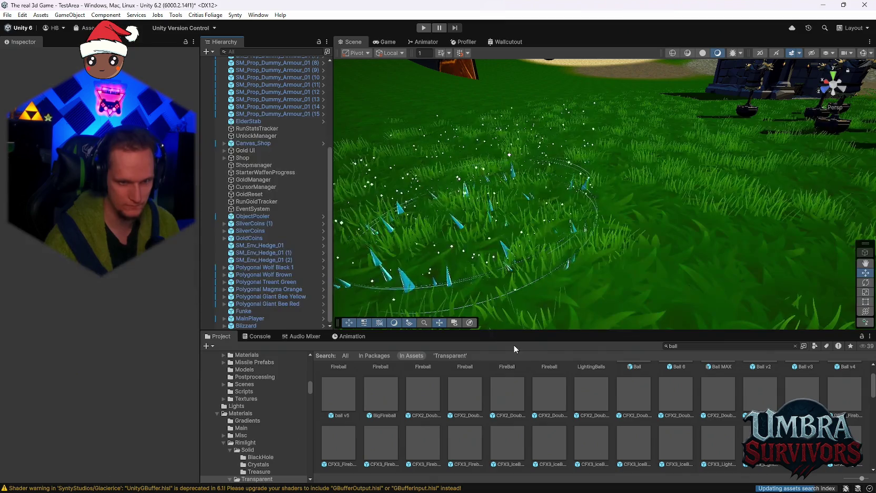
Drop a CFX3_Fireball_A (Blue) instance into the grass level beside the Blizzard and select it
{"action": "mouse_move", "coordinate": [341, 397]}
{"action": "left_mouse_down"}
{"action": "mouse_move", "coordinate": [673, 228]}
{"action": "mouse_move", "coordinate": [666, 232]}
{"action": "left_mouse_up"}
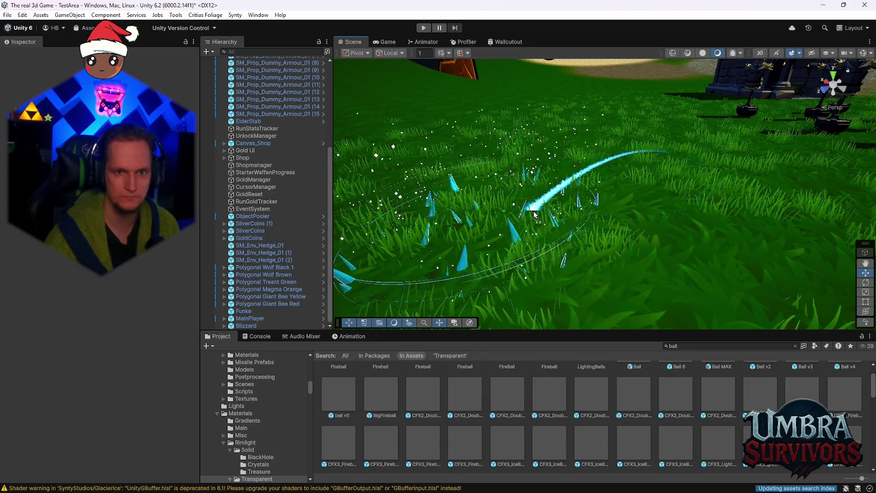
{"action": "left_click", "coordinate": [701, 242]}
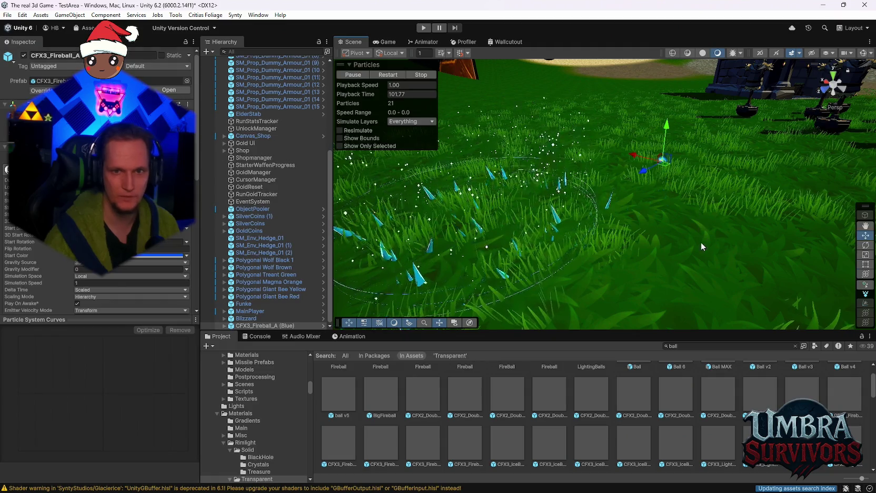
Preview CFX3_Fireball_B and the orange CFX3 ice ball, moving the ball to test its trail
{"action": "double_click", "coordinate": [424, 447]}
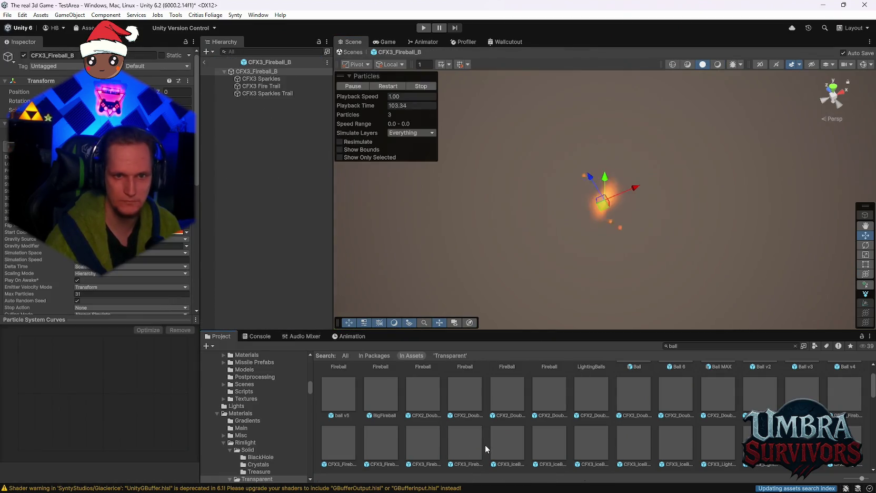
{"action": "double_click", "coordinate": [553, 441]}
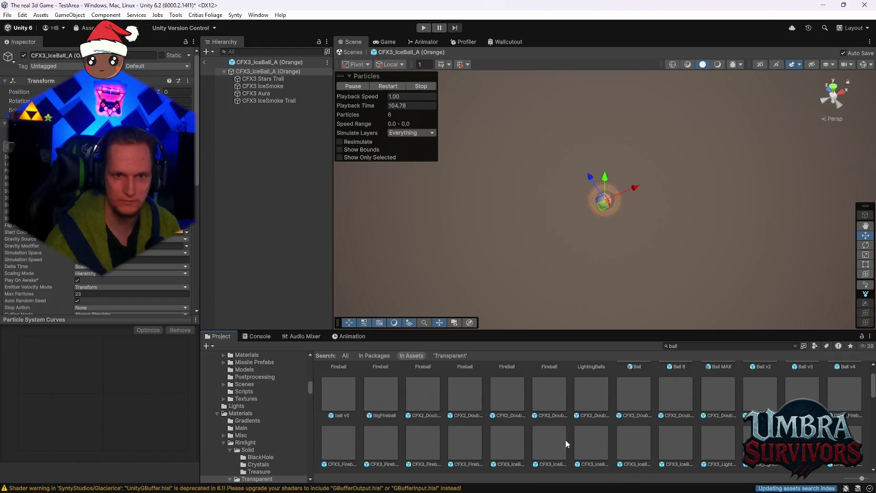
{"action": "left_click", "coordinate": [529, 451]}
{"action": "left_click", "coordinate": [611, 209]}
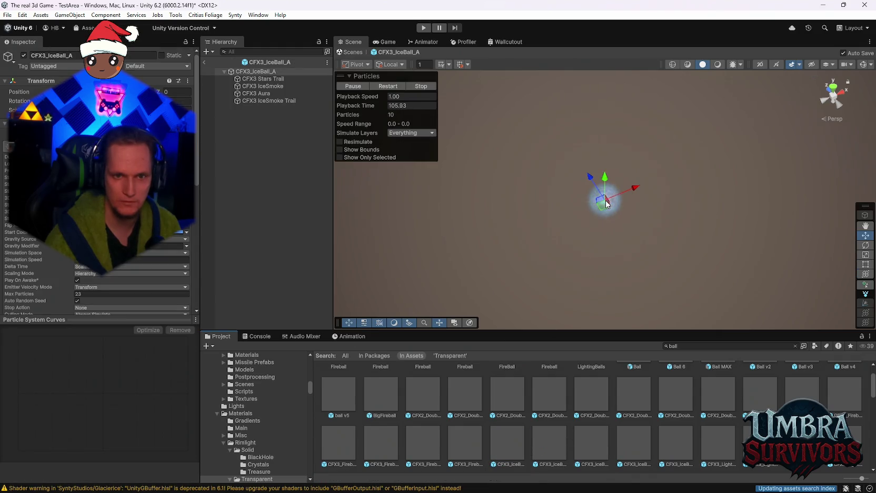
{"action": "mouse_move", "coordinate": [544, 170]}
{"action": "left_mouse_down"}
{"action": "mouse_move", "coordinate": [652, 172]}
{"action": "mouse_move", "coordinate": [585, 142]}
{"action": "mouse_move", "coordinate": [650, 208]}
{"action": "mouse_move", "coordinate": [660, 188]}
{"action": "mouse_move", "coordinate": [609, 195]}
{"action": "left_mouse_up"}
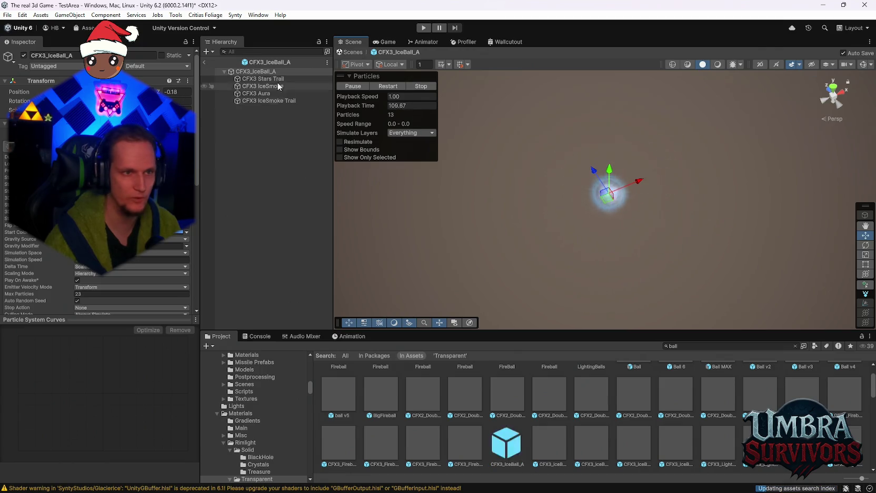
Return to the scene, nudge the placed ice ball, then preview the orange and purple ice-ball prefabs
{"action": "left_click", "coordinate": [205, 65]}
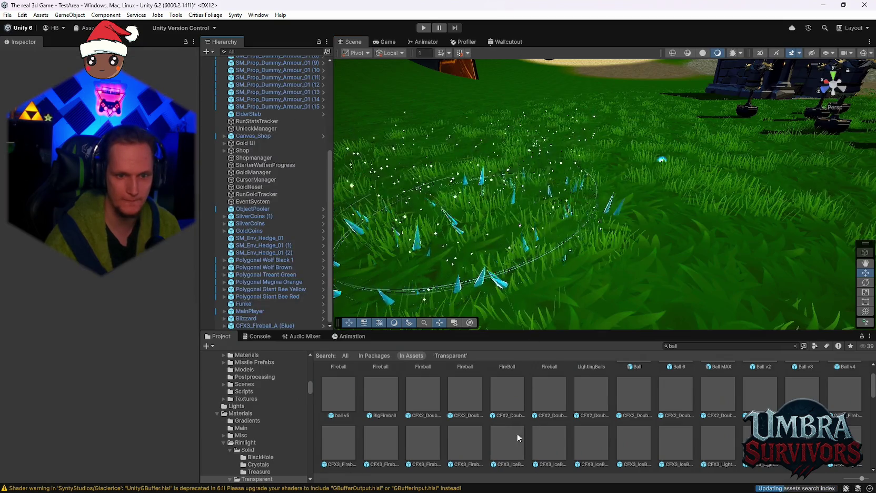
{"action": "left_click", "coordinate": [698, 190]}
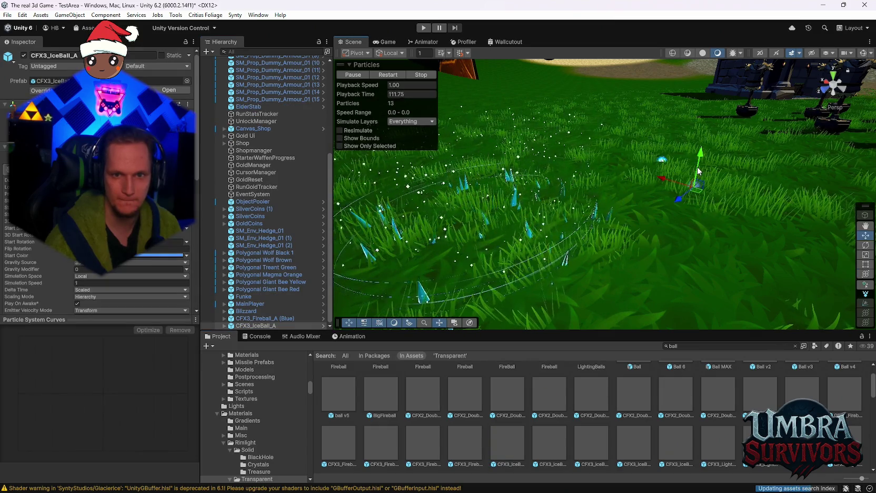
{"action": "mouse_move", "coordinate": [703, 169]}
{"action": "left_mouse_down"}
{"action": "mouse_move", "coordinate": [569, 147]}
{"action": "mouse_move", "coordinate": [691, 173]}
{"action": "left_mouse_up"}
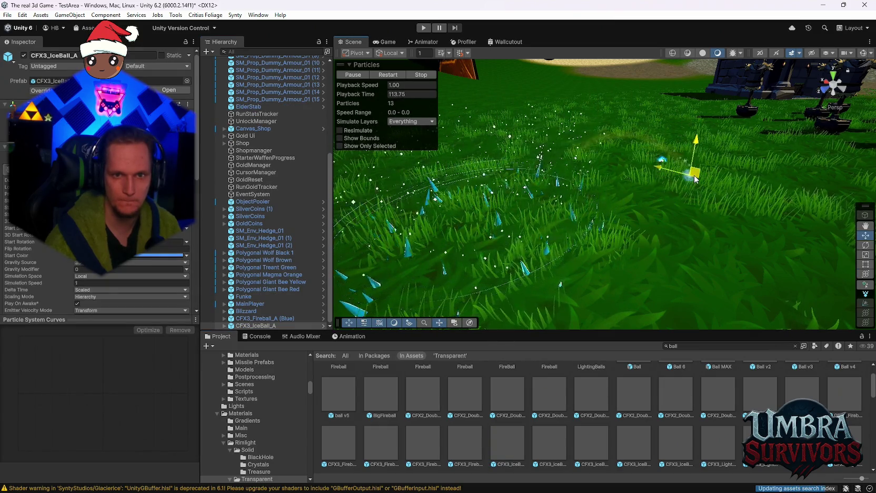
{"action": "double_click", "coordinate": [555, 443]}
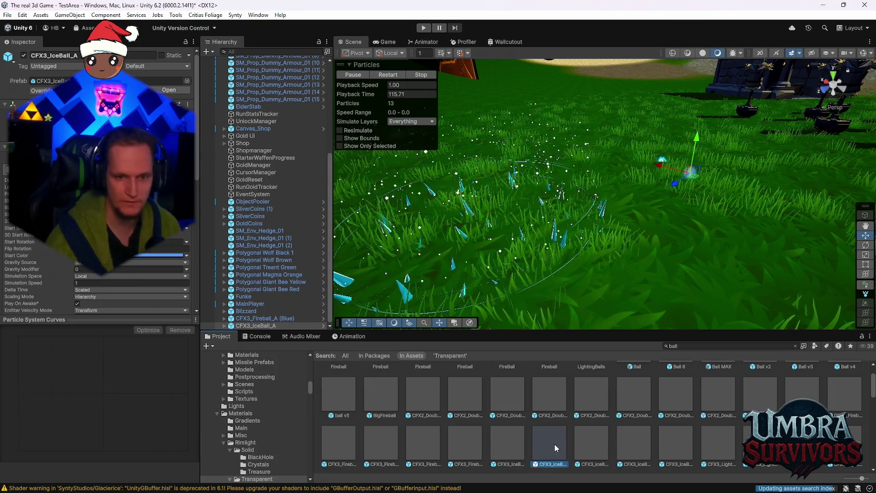
{"action": "left_click", "coordinate": [589, 449]}
{"action": "double_click", "coordinate": [590, 449]}
Preview CFX3_IceBall_B's star trail, then the blue, orange and purple LightBall variants
{"action": "double_click", "coordinate": [676, 445]}
{"action": "mouse_move", "coordinate": [601, 201]}
{"action": "left_mouse_down"}
{"action": "mouse_move", "coordinate": [611, 138]}
{"action": "mouse_move", "coordinate": [512, 158]}
{"action": "mouse_move", "coordinate": [569, 149]}
{"action": "left_mouse_up"}
{"action": "double_click", "coordinate": [724, 446]}
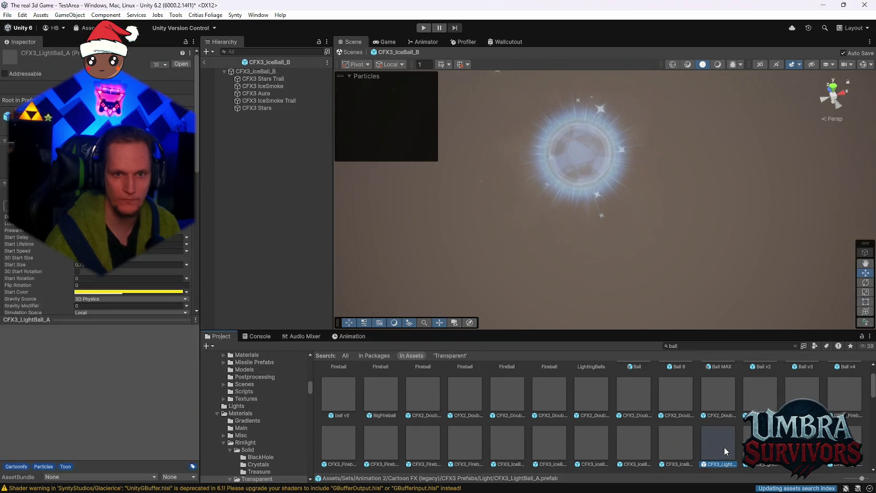
{"action": "left_click", "coordinate": [758, 445]}
{"action": "double_click", "coordinate": [759, 445]}
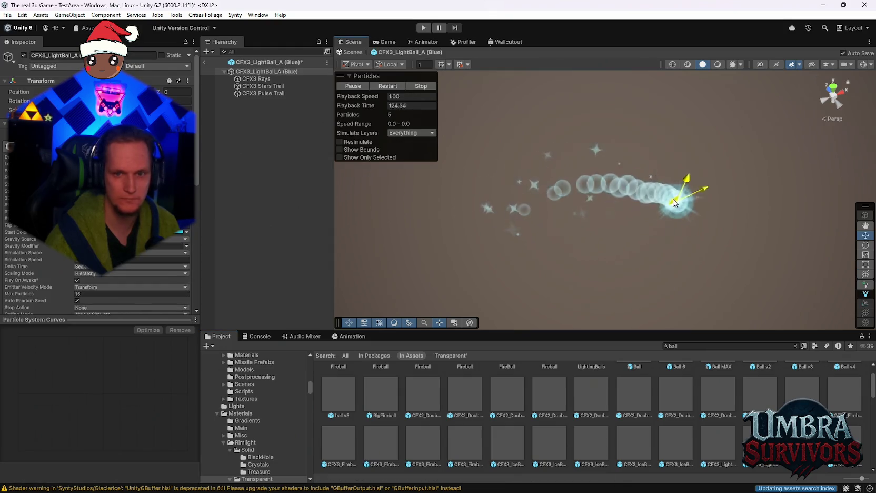
{"action": "double_click", "coordinate": [844, 446]}
{"action": "scroll", "coordinate": [384, 440], "scroll_direction": "down", "scroll_amount": 2}
{"action": "double_click", "coordinate": [384, 440]}
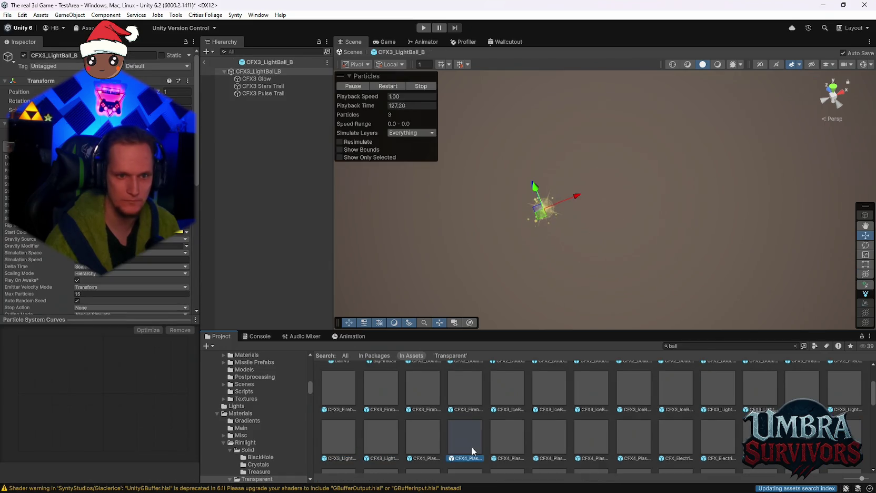
Preview the red-orange, blue and pink plasma balls and the CFX_ElectricityBall prefabs
{"action": "double_click", "coordinate": [472, 447]}
{"action": "double_click", "coordinate": [550, 440]}
{"action": "double_click", "coordinate": [598, 440]}
{"action": "double_click", "coordinate": [643, 441]}
{"action": "double_click", "coordinate": [673, 434]}
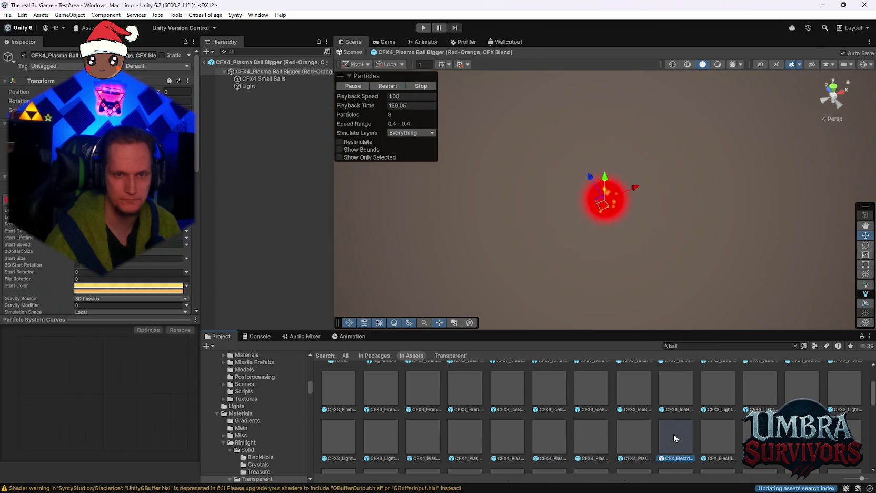
{"action": "left_click", "coordinate": [729, 434]}
{"action": "double_click", "coordinate": [728, 434]}
{"action": "double_click", "coordinate": [760, 440]}
Preview CFXR Fireball + Fire Trail, CFXR2 Fireball and CFXR3 Fireball B + Fire Trail
{"action": "double_click", "coordinate": [802, 440]}
{"action": "scroll", "coordinate": [381, 433], "scroll_direction": "down", "scroll_amount": 1}
{"action": "double_click", "coordinate": [382, 433]}
{"action": "double_click", "coordinate": [419, 441]}
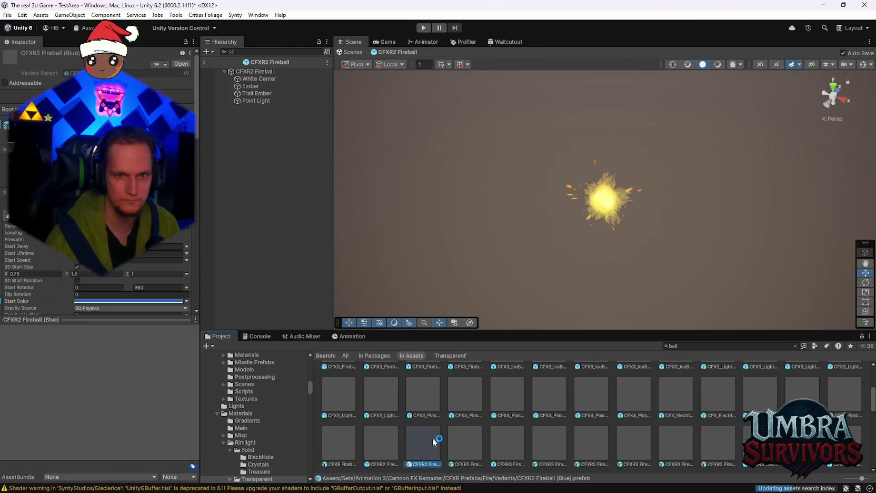
{"action": "double_click", "coordinate": [601, 450]}
{"action": "double_click", "coordinate": [671, 444]}
Preview further fireball prefabs, including FireBall Trail and Fireball HIT
{"action": "scroll", "coordinate": [693, 443], "scroll_direction": "down", "scroll_amount": 2}
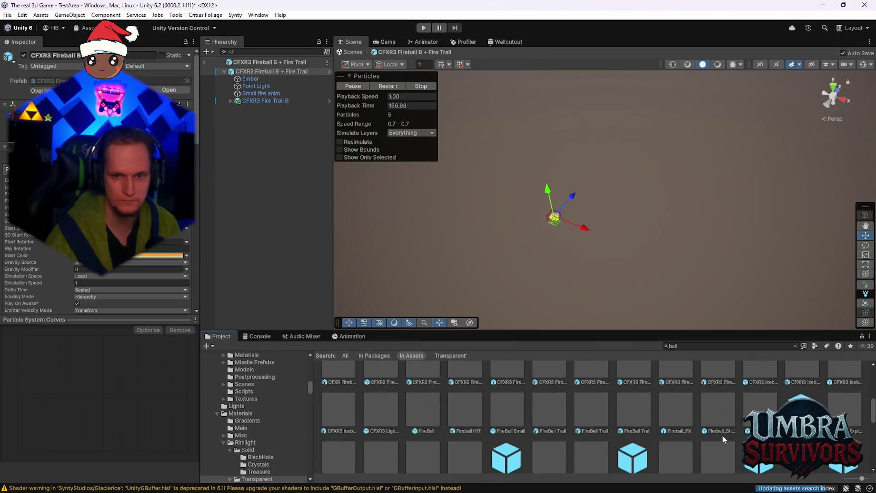
{"action": "double_click", "coordinate": [718, 417]}
{"action": "double_click", "coordinate": [666, 414]}
{"action": "double_click", "coordinate": [606, 413]}
{"action": "double_click", "coordinate": [543, 411]}
{"action": "double_click", "coordinate": [536, 408]}
{"action": "double_click", "coordinate": [492, 409]}
{"action": "double_click", "coordinate": [448, 408]}
Preview the FireballExplosion variants (Pink, Purple, Red, Yellow) and FireballGreen
{"action": "left_click", "coordinate": [399, 406]}
{"action": "scroll", "coordinate": [399, 405], "scroll_direction": "down", "scroll_amount": 2}
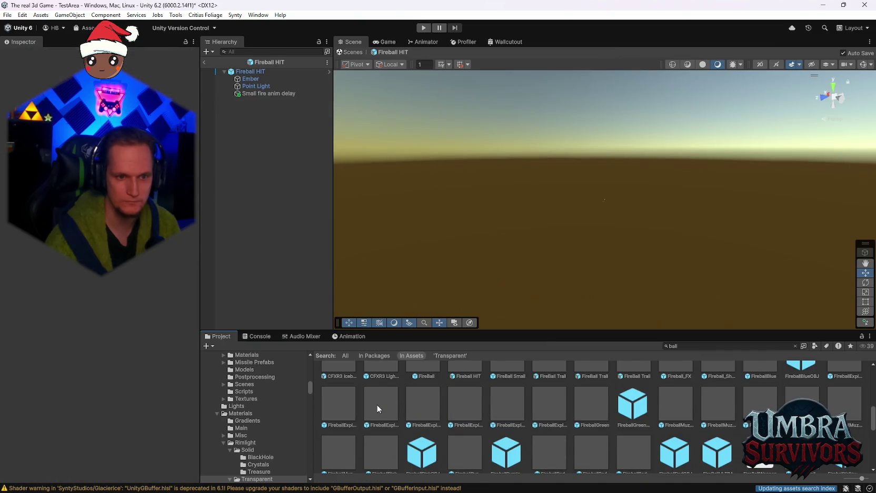
{"action": "double_click", "coordinate": [377, 403]}
{"action": "left_click", "coordinate": [435, 409]}
{"action": "double_click", "coordinate": [435, 409]}
{"action": "double_click", "coordinate": [466, 408]}
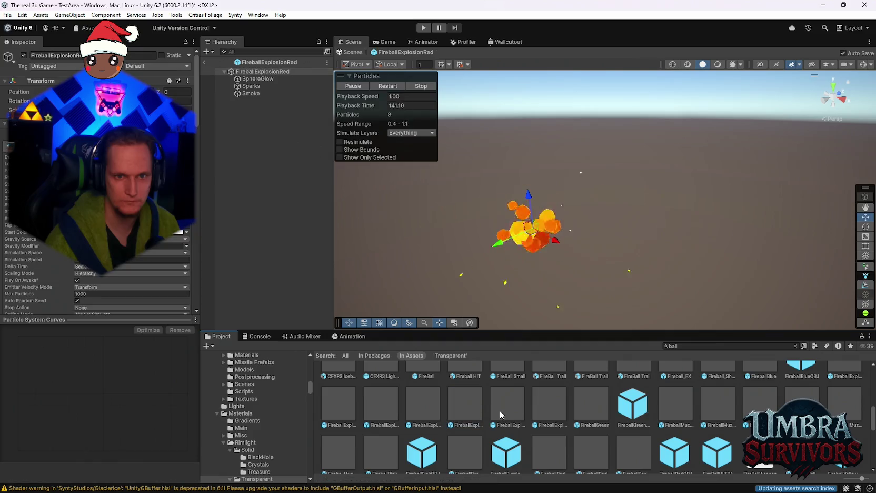
{"action": "double_click", "coordinate": [503, 410]}
{"action": "double_click", "coordinate": [556, 408]}
{"action": "double_click", "coordinate": [580, 406]}
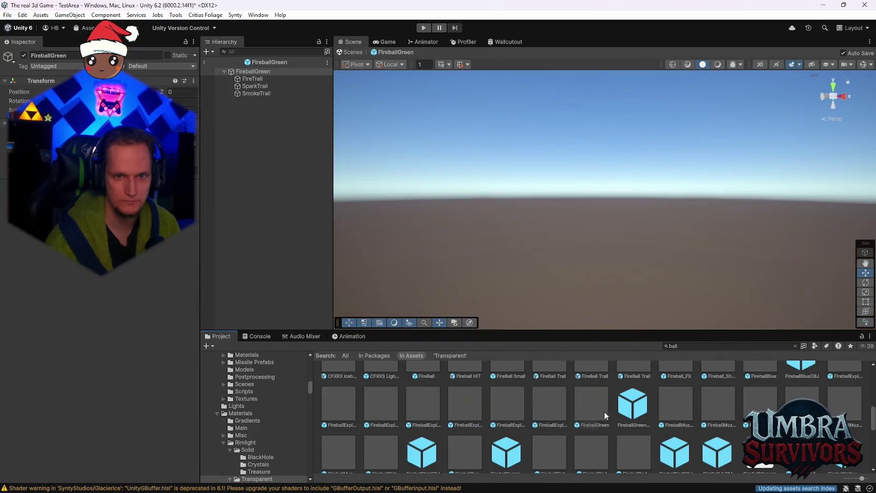
Preview the FireballMuzzle variants, including FireballMuzzlePink and FireballMuzzleRed
{"action": "scroll", "coordinate": [604, 412], "scroll_direction": "down", "scroll_amount": 1}
{"action": "left_click", "coordinate": [679, 385]}
{"action": "double_click", "coordinate": [679, 385]}
{"action": "double_click", "coordinate": [723, 395]}
{"action": "double_click", "coordinate": [763, 387]}
{"action": "double_click", "coordinate": [832, 387]}
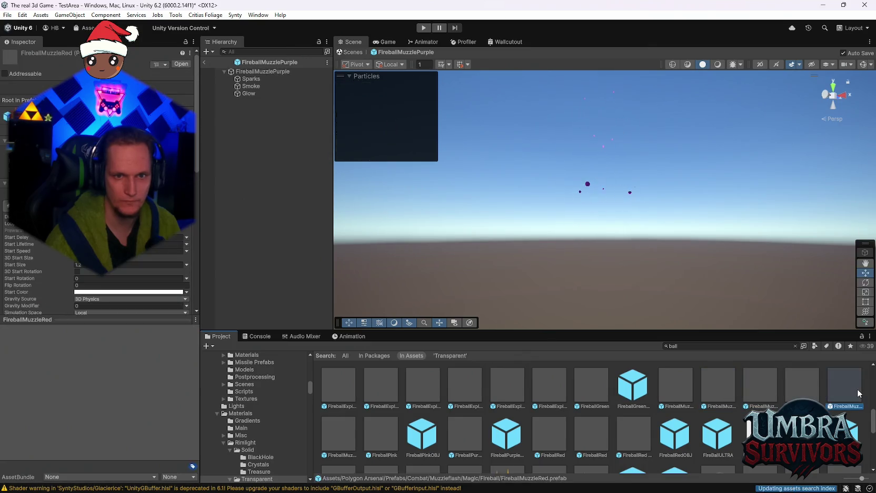
Preview FireballPurple, FireballRed and finally the FireballRed NEW prefab
{"action": "double_click", "coordinate": [385, 427]}
{"action": "double_click", "coordinate": [479, 432]}
{"action": "double_click", "coordinate": [550, 430]}
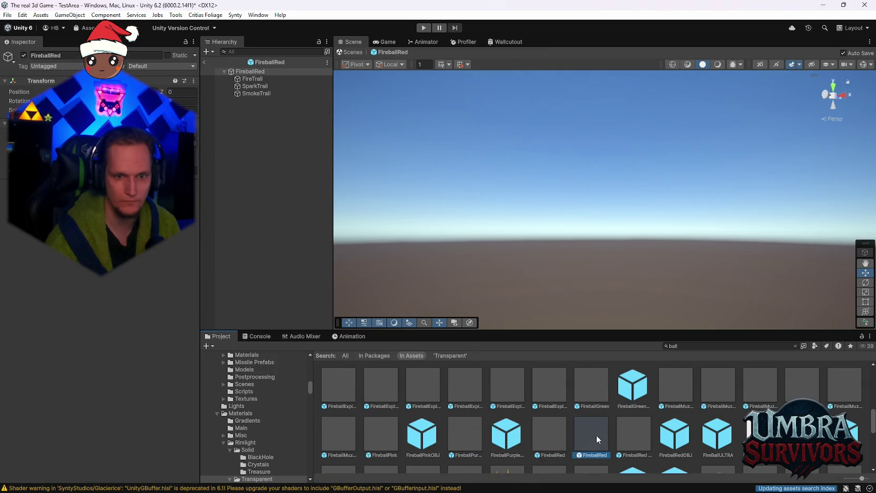
{"action": "double_click", "coordinate": [597, 435]}
{"action": "double_click", "coordinate": [641, 441]}
{"action": "scroll", "coordinate": [644, 441], "scroll_direction": "down", "scroll_amount": 3}
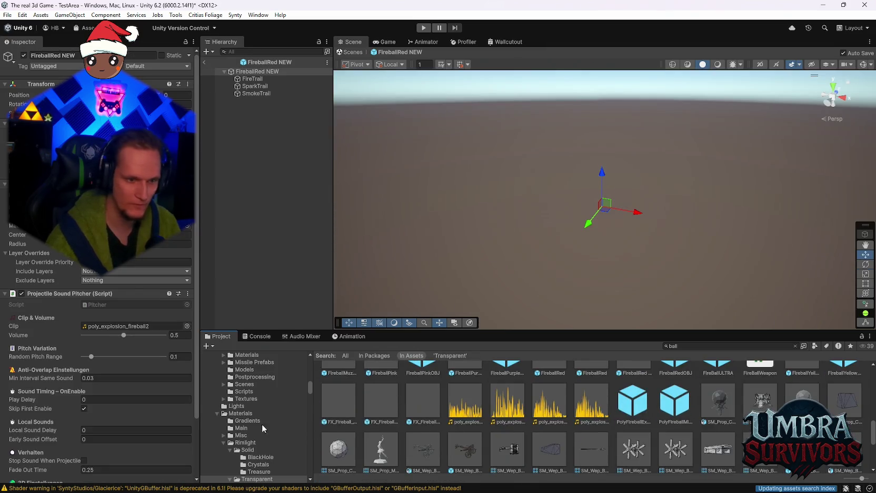
Browse the Polygon Arsenal Ice explosions folder, then the Ice missiles folder
{"action": "scroll", "coordinate": [255, 430], "scroll_direction": "up", "scroll_amount": 4}
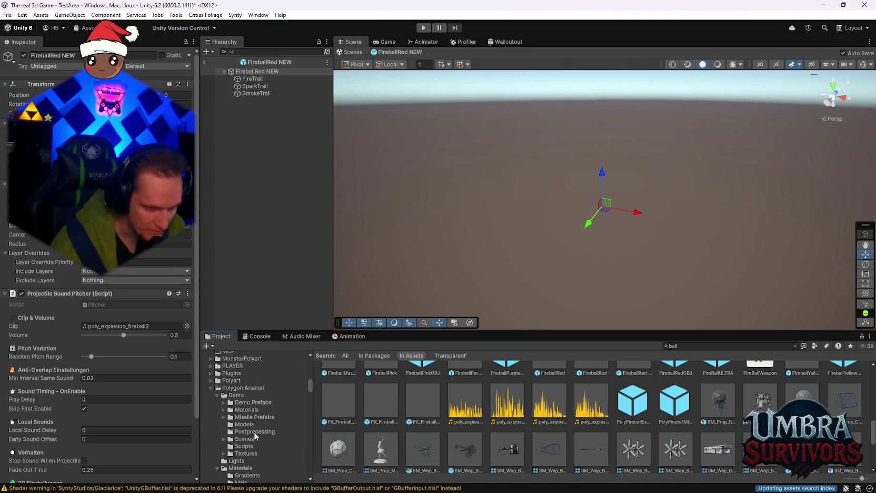
{"action": "scroll", "coordinate": [253, 445], "scroll_direction": "down", "scroll_amount": 10}
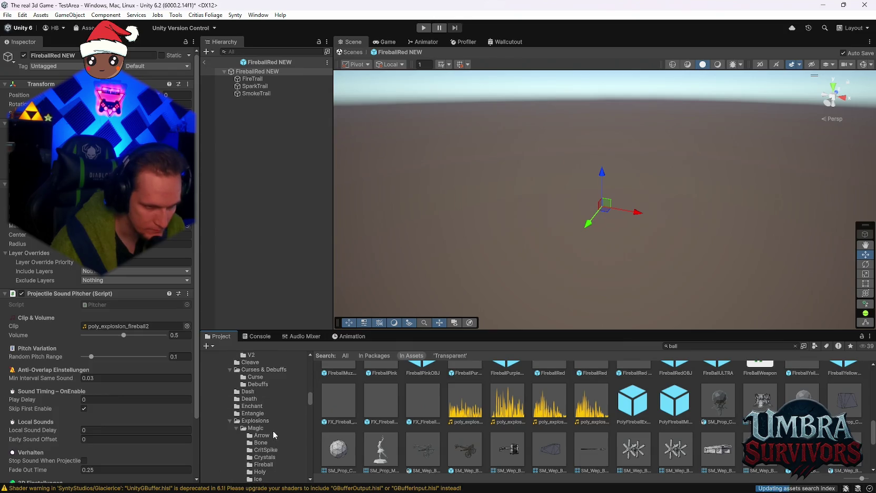
{"action": "left_click", "coordinate": [258, 451]}
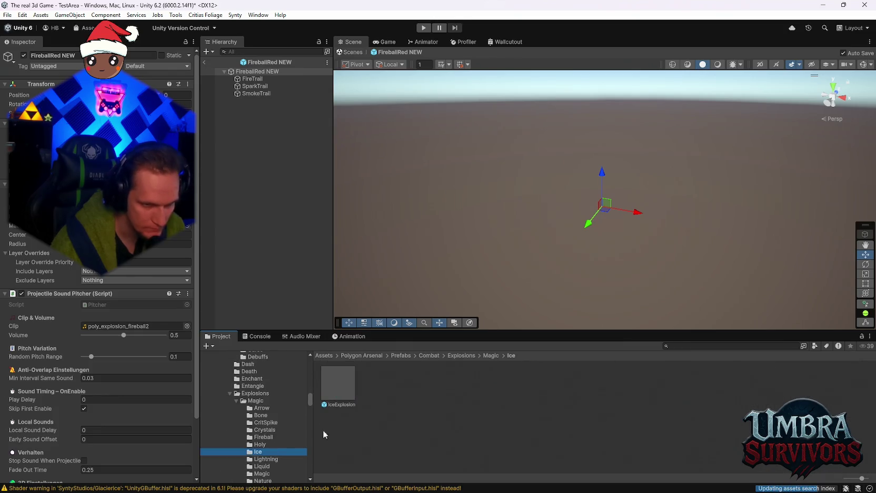
{"action": "scroll", "coordinate": [276, 438], "scroll_direction": "down", "scroll_amount": 3}
{"action": "scroll", "coordinate": [283, 424], "scroll_direction": "down", "scroll_amount": 8}
{"action": "scroll", "coordinate": [282, 430], "scroll_direction": "down", "scroll_amount": 9}
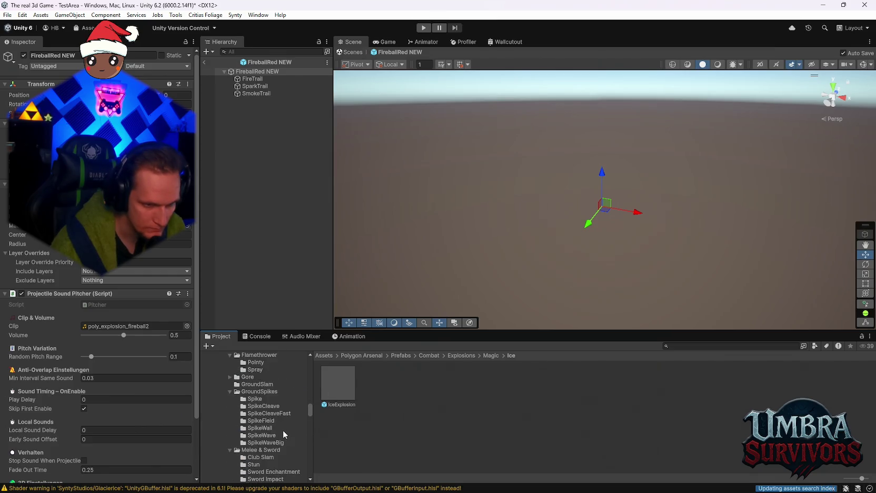
{"action": "scroll", "coordinate": [284, 427], "scroll_direction": "down", "scroll_amount": 5}
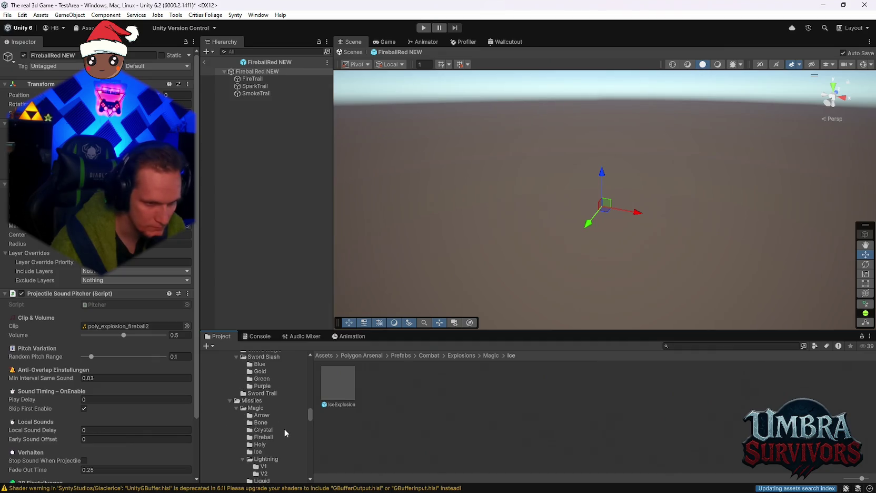
{"action": "left_click", "coordinate": [304, 421]}
Preview IceMissile, IceMissileBig and IceMissileOld in turn
{"action": "double_click", "coordinate": [344, 386]}
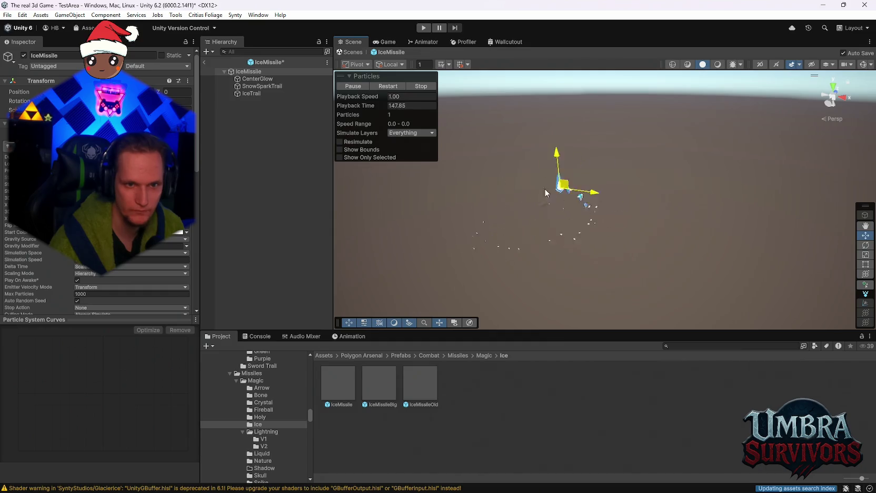
{"action": "double_click", "coordinate": [397, 385]}
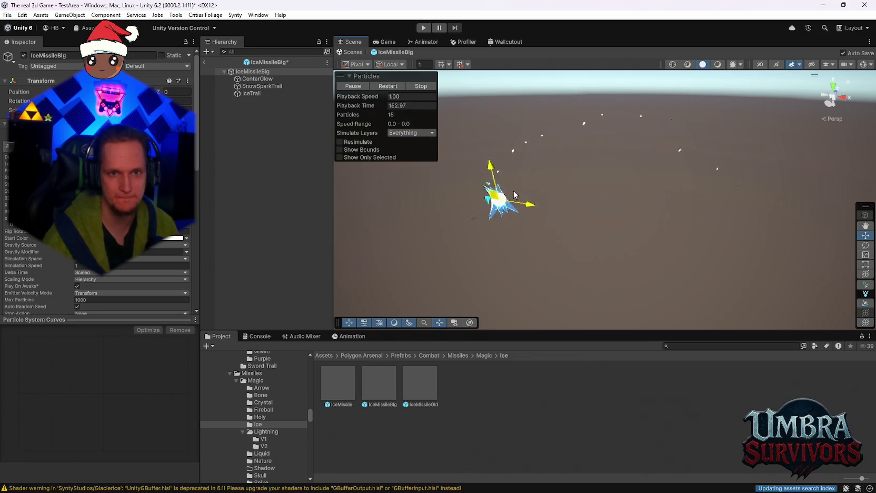
{"action": "double_click", "coordinate": [420, 384]}
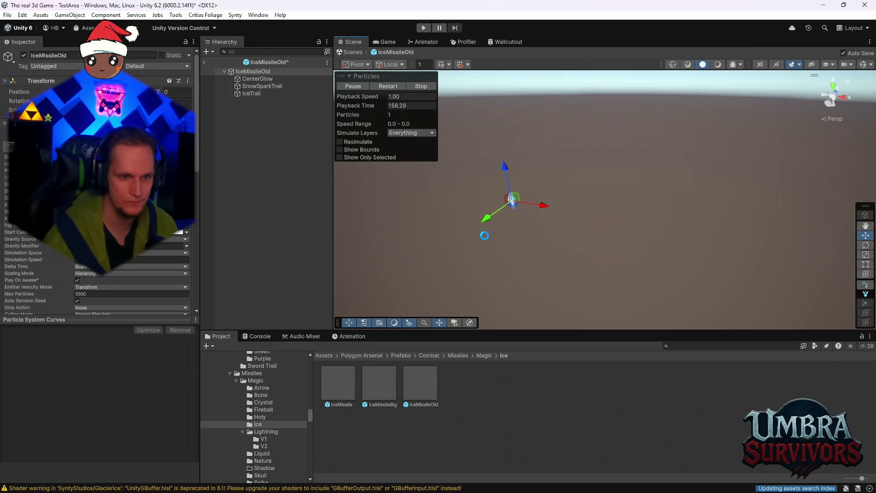
Preview the WaterMissile prefab from the Liquid folder, moving it to watch its trail
{"action": "scroll", "coordinate": [280, 442], "scroll_direction": "down", "scroll_amount": 2}
{"action": "left_click", "coordinate": [262, 427]}
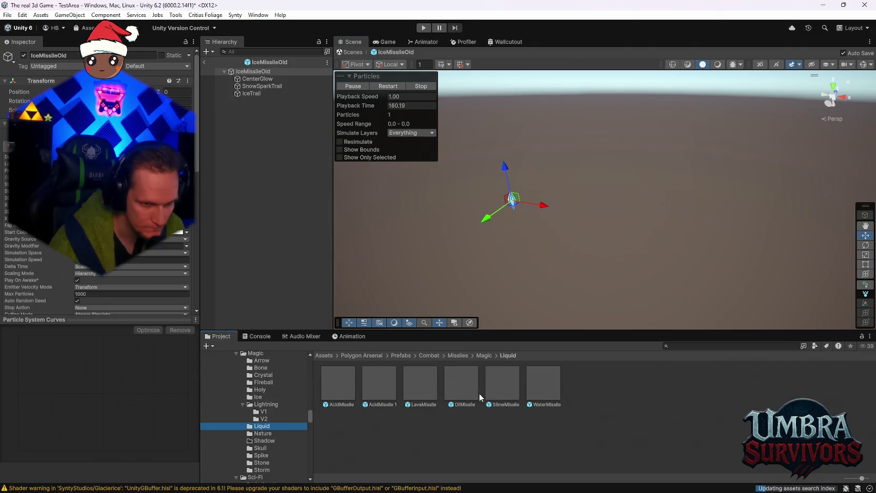
{"action": "double_click", "coordinate": [544, 381]}
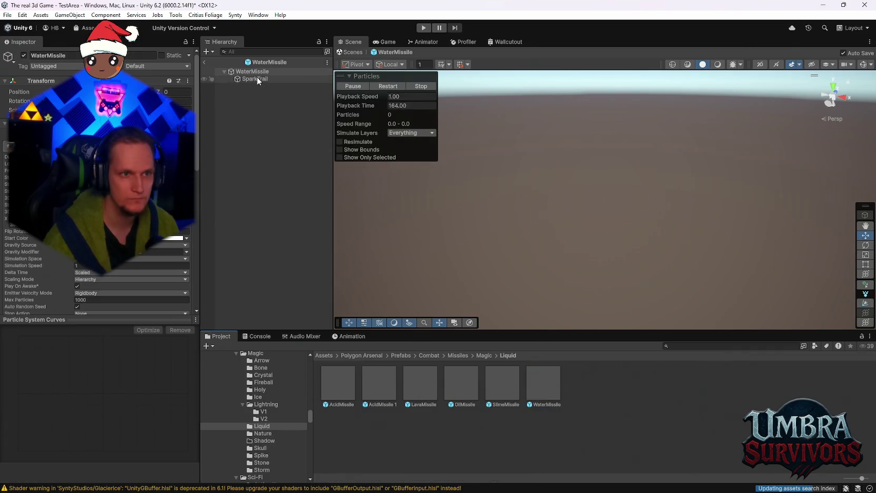
{"action": "left_click_drag", "start_coordinate": [685, 148], "coordinate": [511, 215]}
{"action": "mouse_move", "coordinate": [627, 220]}
{"action": "left_mouse_down"}
{"action": "mouse_move", "coordinate": [678, 207]}
{"action": "mouse_move", "coordinate": [647, 118]}
{"action": "mouse_move", "coordinate": [523, 214]}
{"action": "mouse_move", "coordinate": [584, 180]}
{"action": "left_mouse_up"}
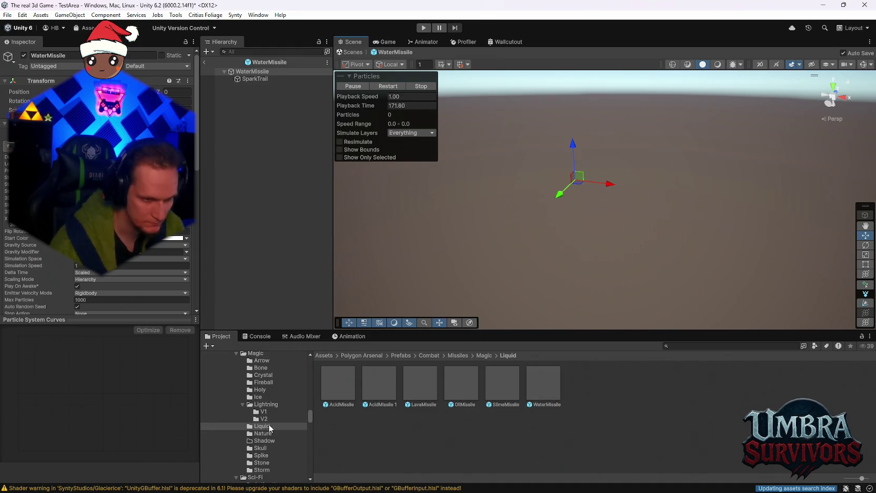
Select the IceMissileBig prefab in the Ice folder and return to the main scene
{"action": "left_click", "coordinate": [271, 423]}
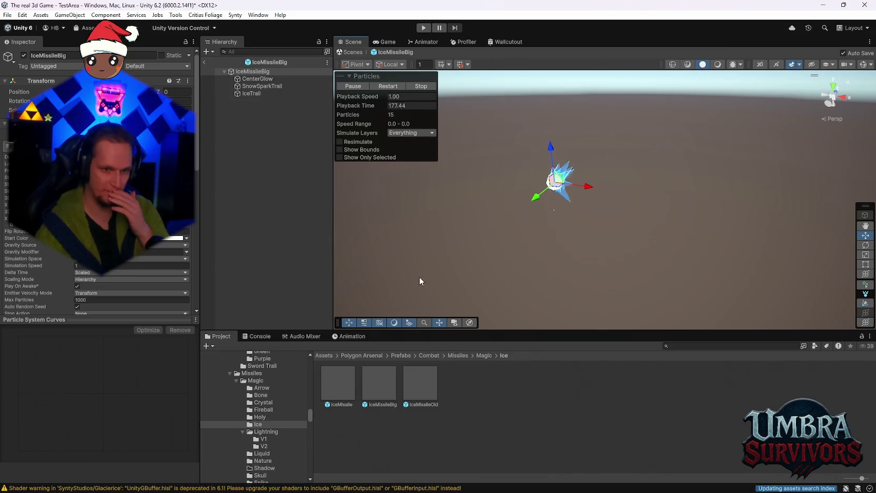
{"action": "left_click", "coordinate": [386, 395]}
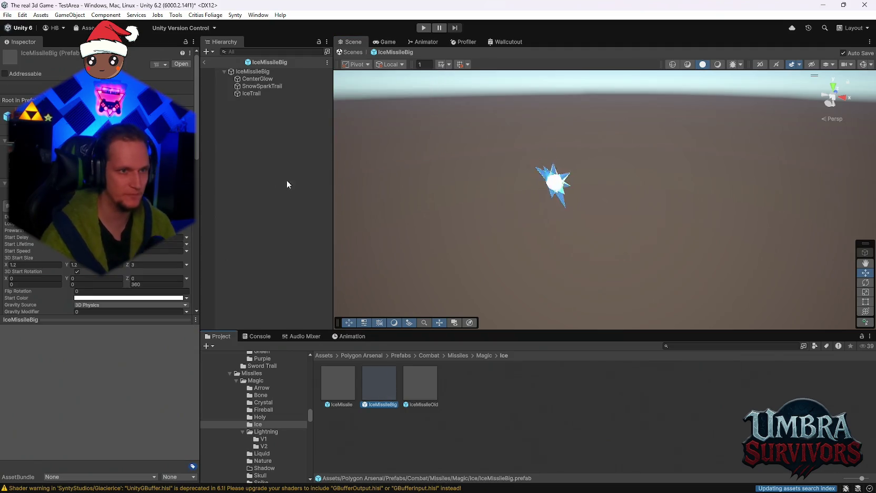
{"action": "left_click", "coordinate": [205, 62]}
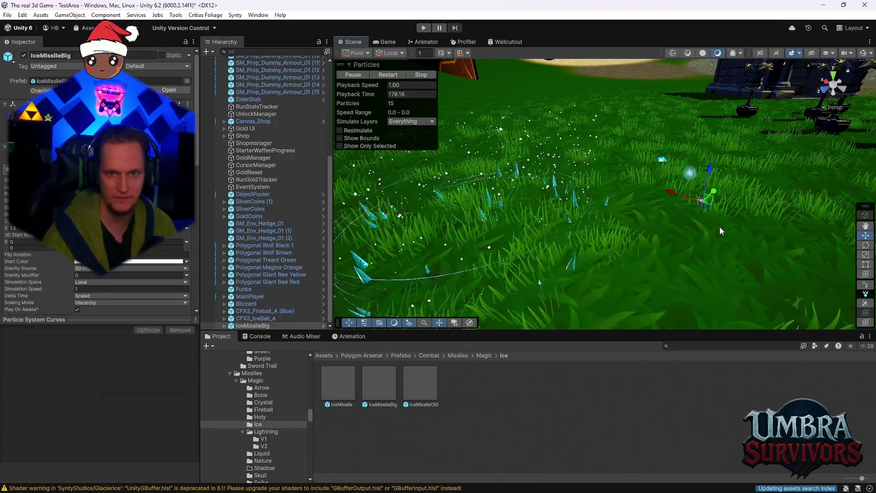
Drag the placed IceMissileBig effect across the grass and frame the view on it
{"action": "mouse_move", "coordinate": [704, 199]}
{"action": "left_mouse_down"}
{"action": "mouse_move", "coordinate": [723, 196]}
{"action": "mouse_move", "coordinate": [603, 194]}
{"action": "mouse_move", "coordinate": [775, 189]}
{"action": "mouse_move", "coordinate": [572, 153]}
{"action": "mouse_move", "coordinate": [642, 171]}
{"action": "mouse_move", "coordinate": [652, 127]}
{"action": "mouse_move", "coordinate": [644, 92]}
{"action": "left_mouse_up"}
{"action": "scroll", "coordinate": [708, 171], "scroll_direction": "up", "scroll_amount": 5}
{"action": "key", "text": "f"}
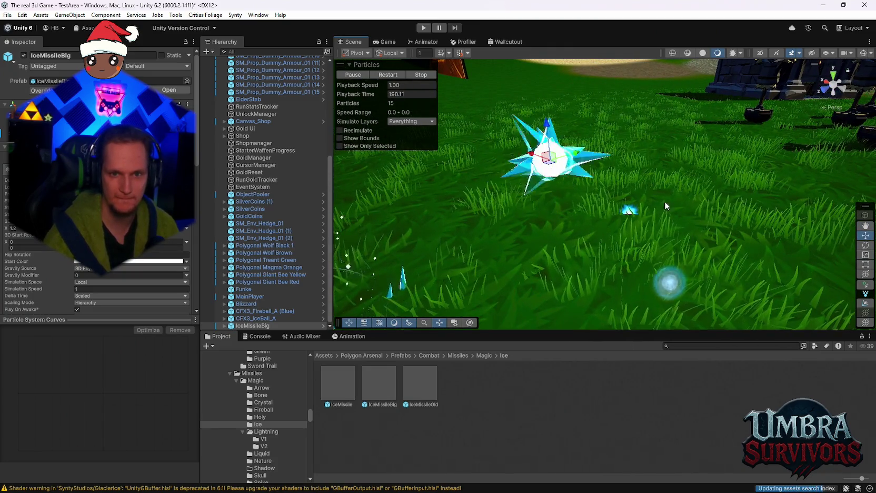
{"action": "mouse_move", "coordinate": [668, 227]}
{"action": "left_mouse_down"}
{"action": "mouse_move", "coordinate": [677, 234]}
{"action": "mouse_move", "coordinate": [668, 228]}
{"action": "left_mouse_up"}
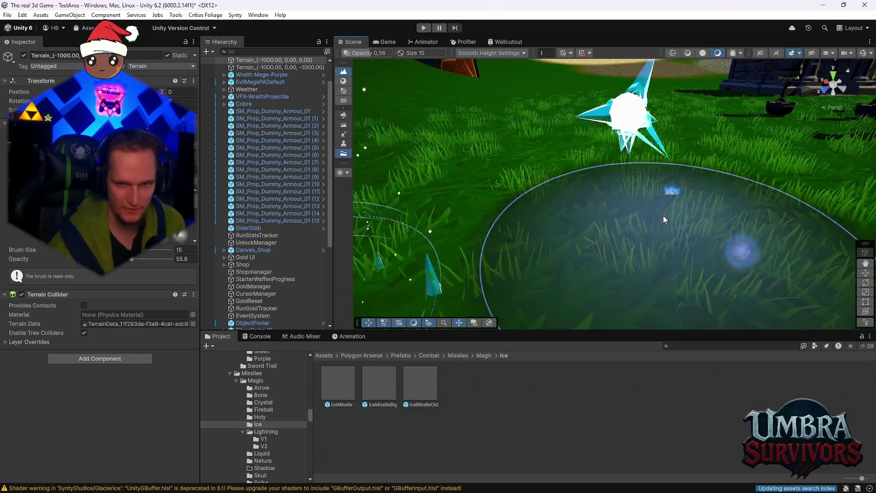
{"action": "scroll", "coordinate": [295, 253], "scroll_direction": "down", "scroll_amount": 6}
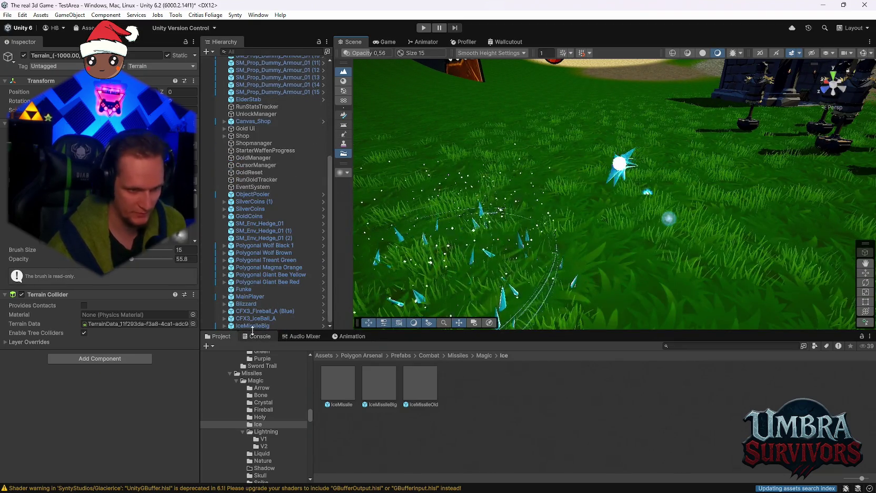
Select CFX3_IceBall_A in the Hierarchy and move it across the grass
{"action": "left_click", "coordinate": [252, 325]}
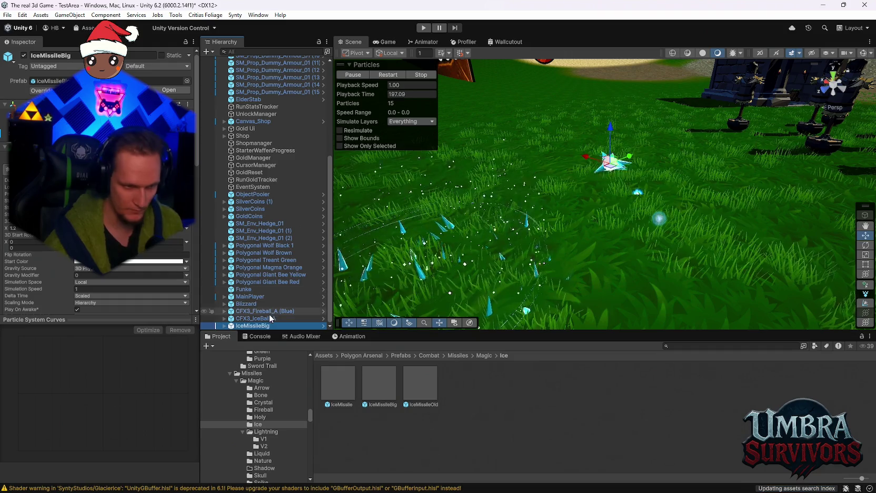
{"action": "left_click", "coordinate": [264, 318]}
{"action": "scroll", "coordinate": [674, 224], "scroll_direction": "up", "scroll_amount": 3}
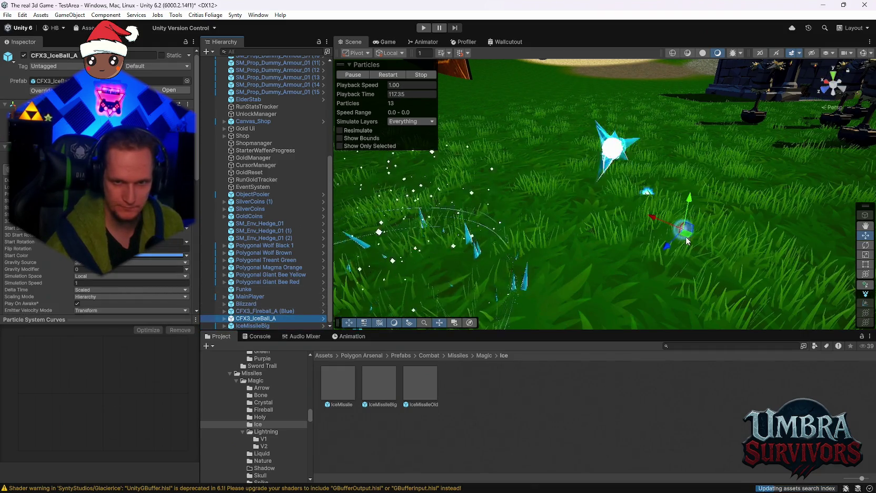
{"action": "mouse_move", "coordinate": [697, 195]}
{"action": "left_mouse_down"}
{"action": "mouse_move", "coordinate": [611, 200]}
{"action": "mouse_move", "coordinate": [734, 206]}
{"action": "mouse_move", "coordinate": [680, 210]}
{"action": "left_mouse_up"}
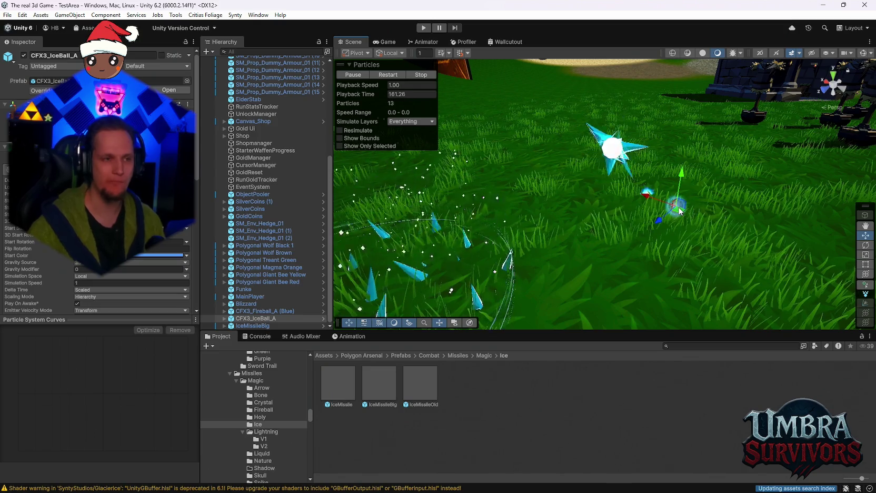
Frame the ice effects, select IceMissileBig and pan over the Blizzard ice-spike ring
{"action": "mouse_move", "coordinate": [679, 210]}
{"action": "left_mouse_down"}
{"action": "mouse_move", "coordinate": [600, 228]}
{"action": "mouse_move", "coordinate": [650, 251]}
{"action": "left_mouse_up"}
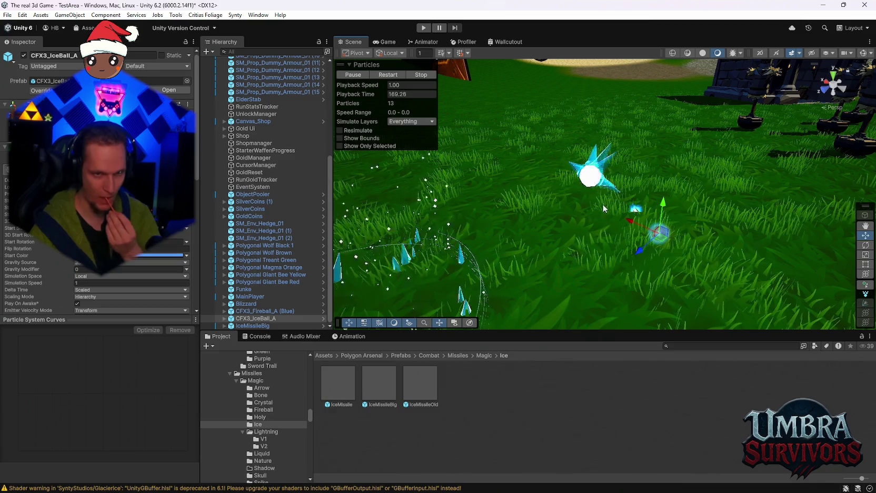
{"action": "left_click", "coordinate": [590, 177]}
{"action": "mouse_move", "coordinate": [606, 217]}
{"action": "left_mouse_down"}
{"action": "mouse_move", "coordinate": [492, 189]}
{"action": "mouse_move", "coordinate": [591, 180]}
{"action": "mouse_move", "coordinate": [738, 213]}
{"action": "mouse_move", "coordinate": [538, 232]}
{"action": "mouse_move", "coordinate": [579, 200]}
{"action": "mouse_move", "coordinate": [463, 203]}
{"action": "mouse_move", "coordinate": [598, 203]}
{"action": "mouse_move", "coordinate": [453, 202]}
{"action": "mouse_move", "coordinate": [480, 198]}
{"action": "mouse_move", "coordinate": [505, 233]}
{"action": "mouse_move", "coordinate": [569, 232]}
{"action": "left_mouse_up"}
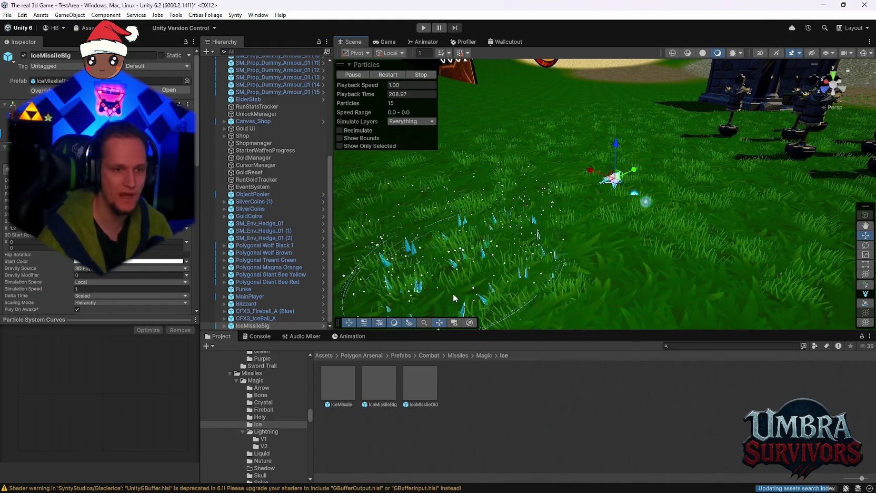
{"action": "left_click_drag", "start_coordinate": [554, 238], "coordinate": [610, 232]}
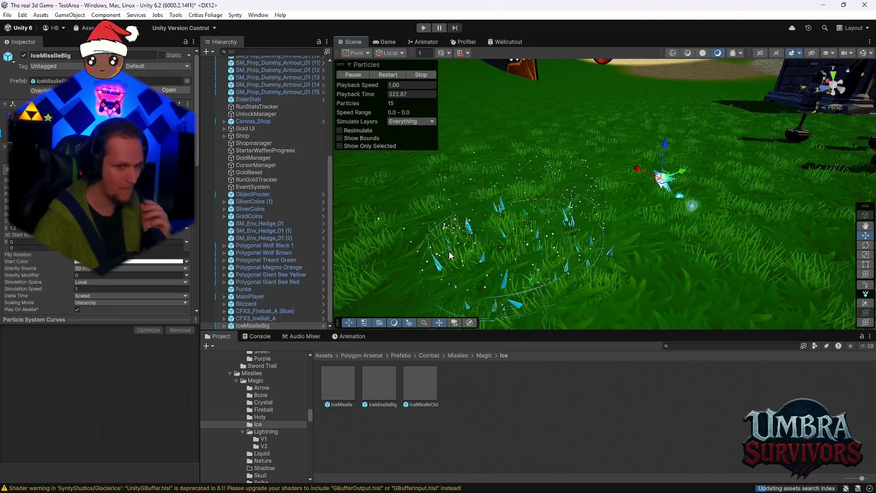
{"action": "scroll", "coordinate": [273, 430], "scroll_direction": "down", "scroll_amount": 10}
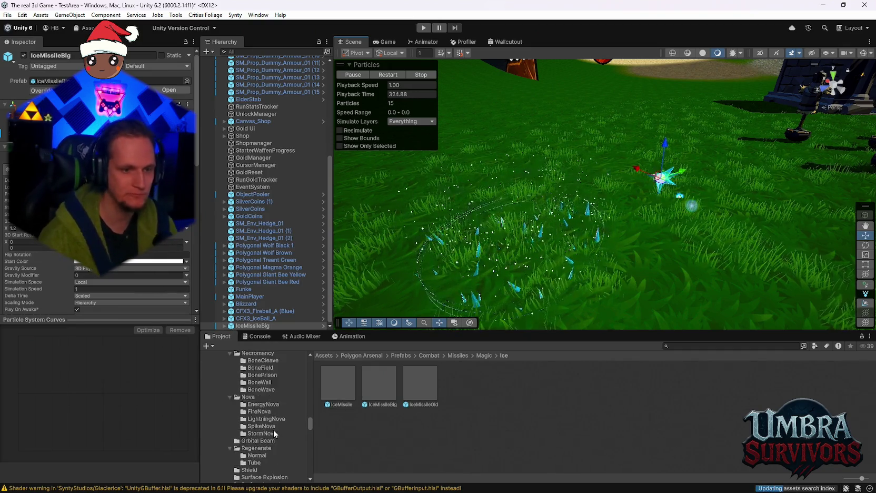
Drag IceMissileBig into UPGRADES/WEapons/Ice Wand as a new Original Prefab
{"action": "left_click_drag", "start_coordinate": [310, 424], "coordinate": [310, 474]}
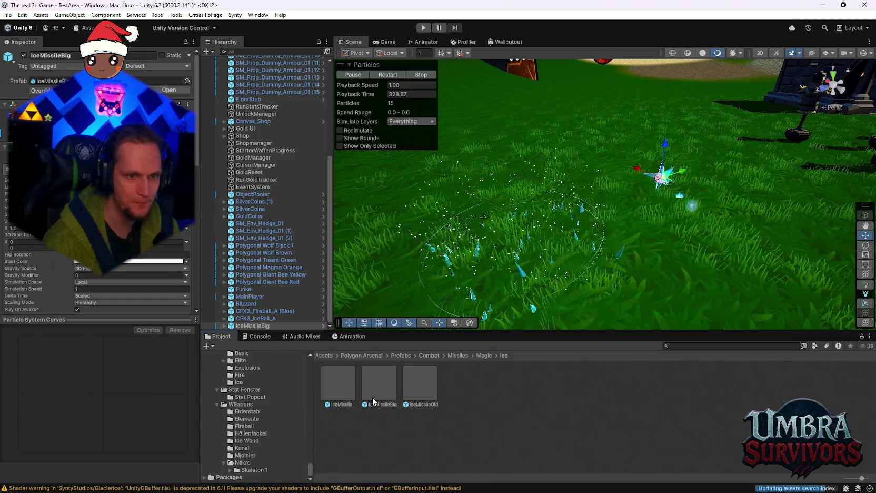
{"action": "left_click", "coordinate": [248, 440]}
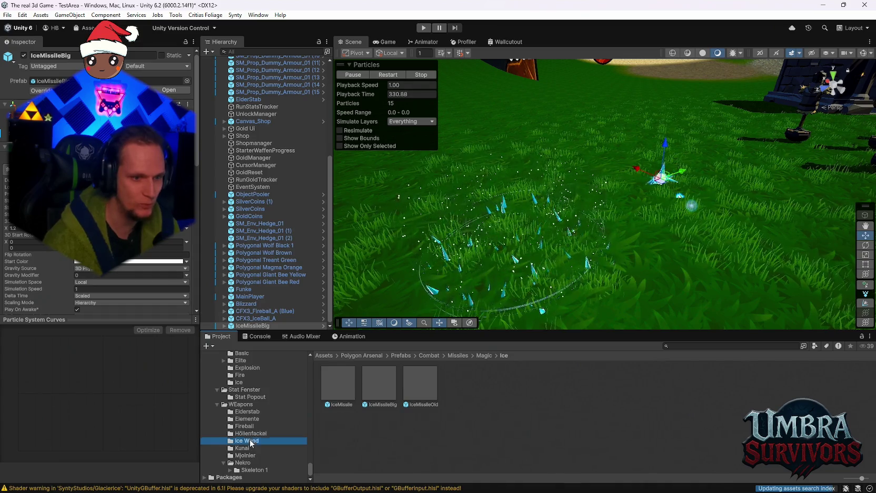
{"action": "left_click_drag", "start_coordinate": [529, 432], "coordinate": [530, 436]}
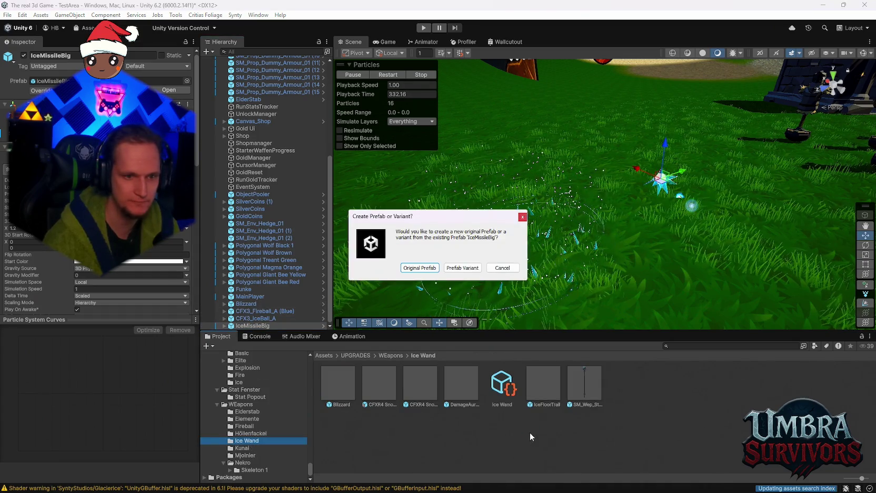
{"action": "left_click", "coordinate": [419, 268]}
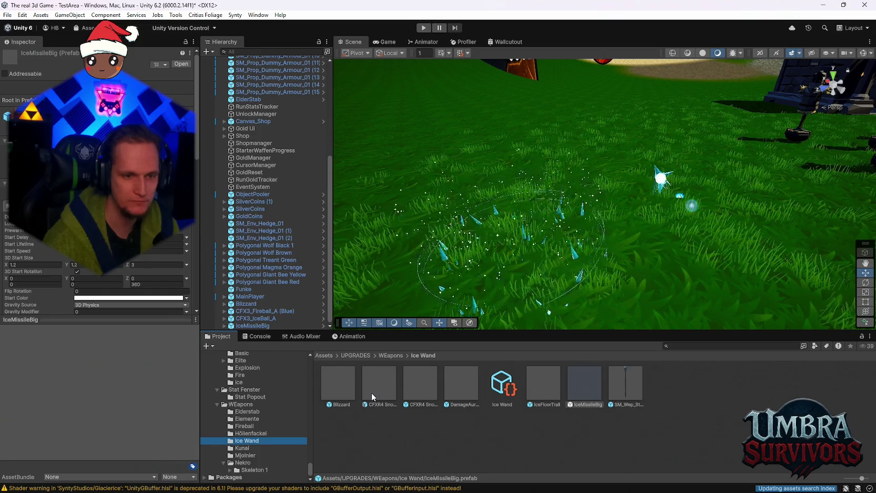
Select both CFXR4 Snow Falling prefabs and DamageAuraFrost in the Ice Wand folder
{"action": "left_click", "coordinate": [371, 393]}
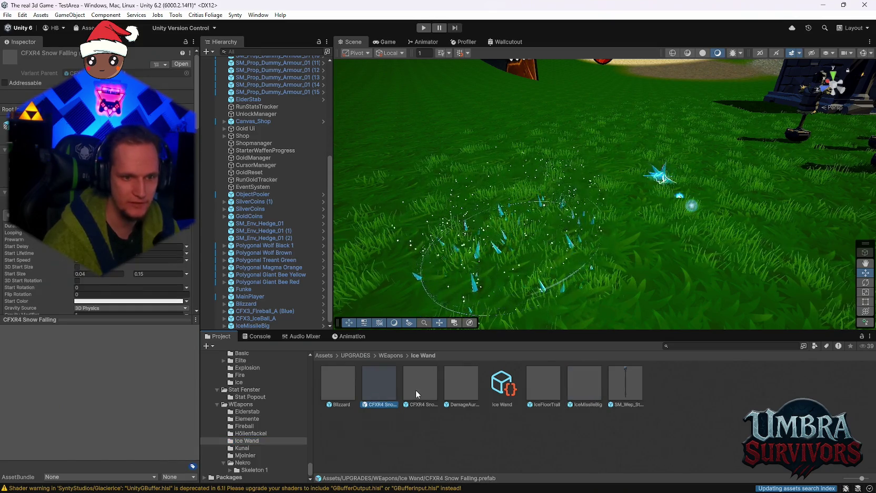
{"action": "left_click", "coordinate": [419, 390], "text": "shift"}
{"action": "left_click", "coordinate": [456, 389], "text": "shift"}
{"action": "right_click", "coordinate": [546, 396]}
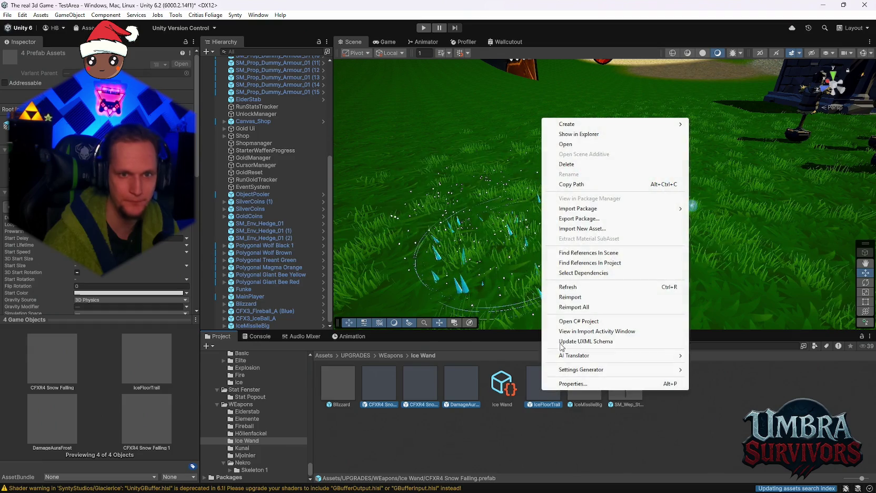
Create a new folder named 'Ice stuff' inside Ice Wand
{"action": "mouse_move", "coordinate": [596, 124]}
{"action": "left_click", "coordinate": [722, 94]}
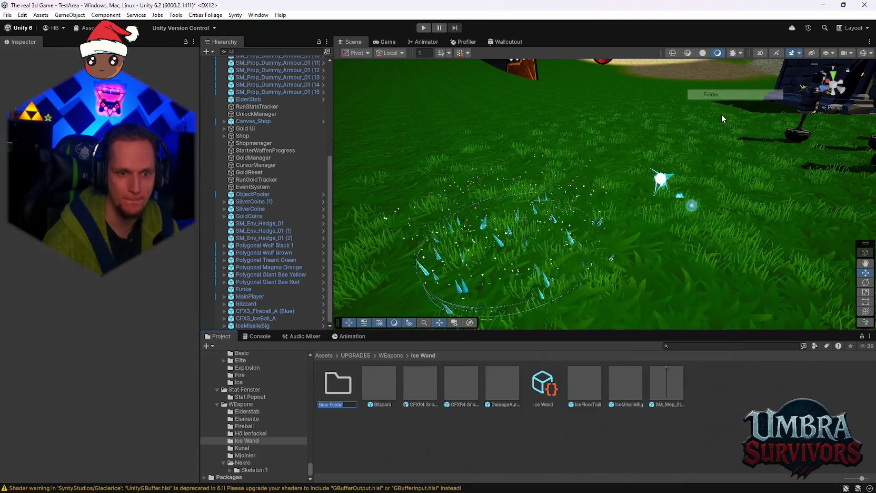
{"action": "type", "text": "Ice stuff"}
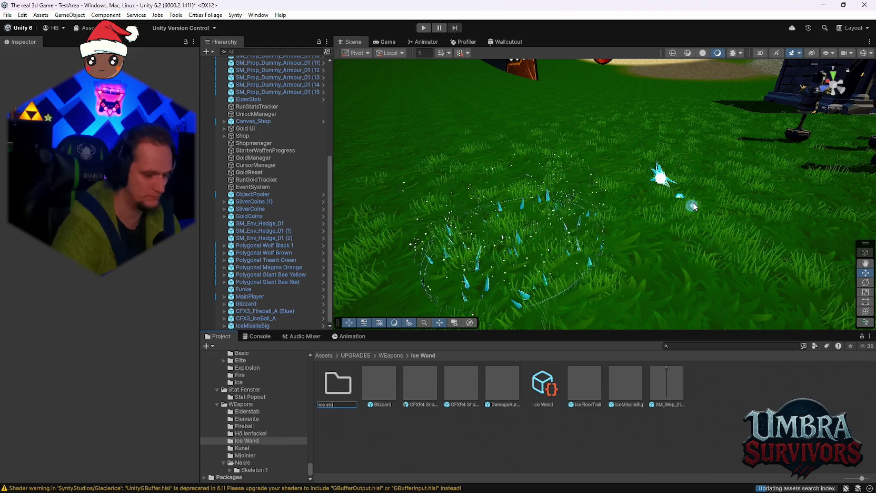
{"action": "key", "text": "Return"}
Move both CFXR4 Snow Falling prefabs, DamageAuraFrost and IceFloorTrail into Ice stuff
{"action": "left_click", "coordinate": [431, 397]}
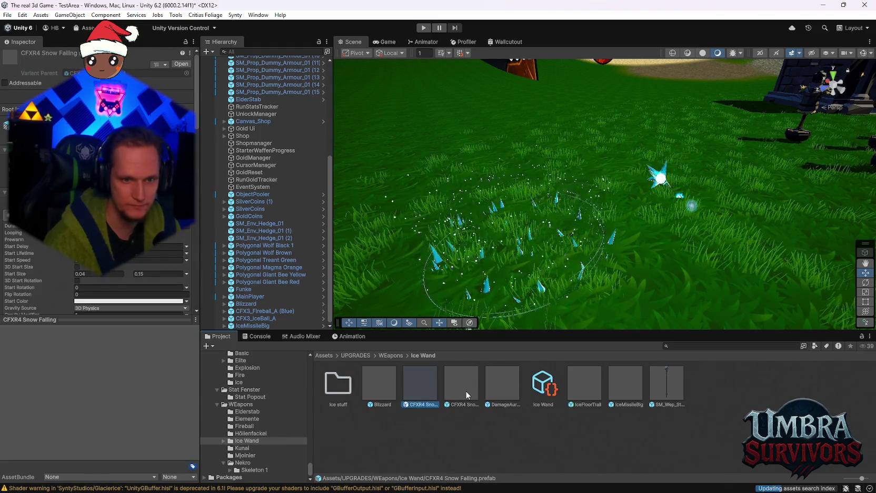
{"action": "left_click", "coordinate": [465, 391], "text": "ctrl"}
{"action": "left_click", "coordinate": [506, 388], "text": "ctrl"}
{"action": "left_click", "coordinate": [588, 382], "text": "ctrl"}
{"action": "left_click_drag", "start_coordinate": [462, 387], "coordinate": [337, 390]}
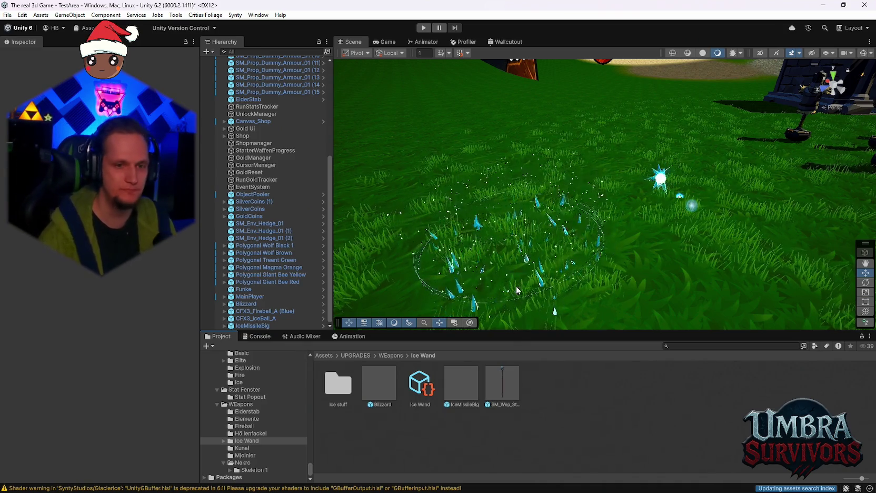
{"action": "left_click", "coordinate": [495, 384]}
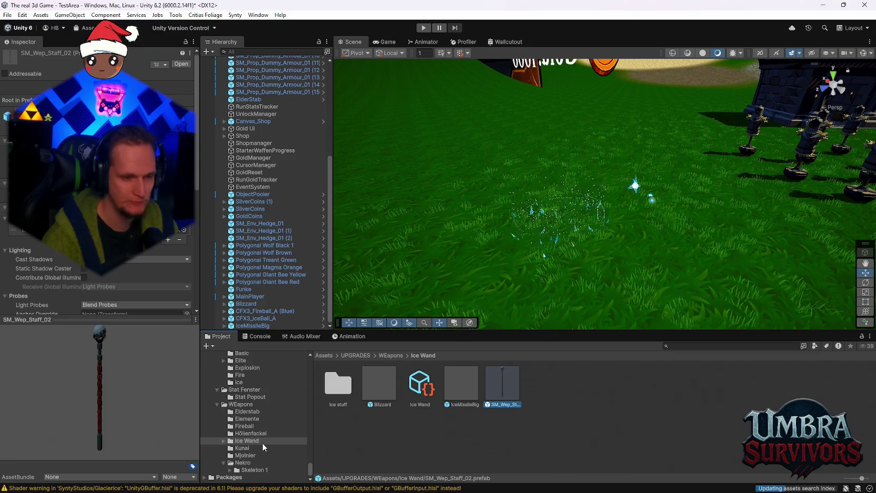
Find ItemPool/Waffen/Grenade launcher and show the GrenadeLauncher script's code in the Inspector
{"action": "scroll", "coordinate": [261, 445], "scroll_direction": "up", "scroll_amount": 5}
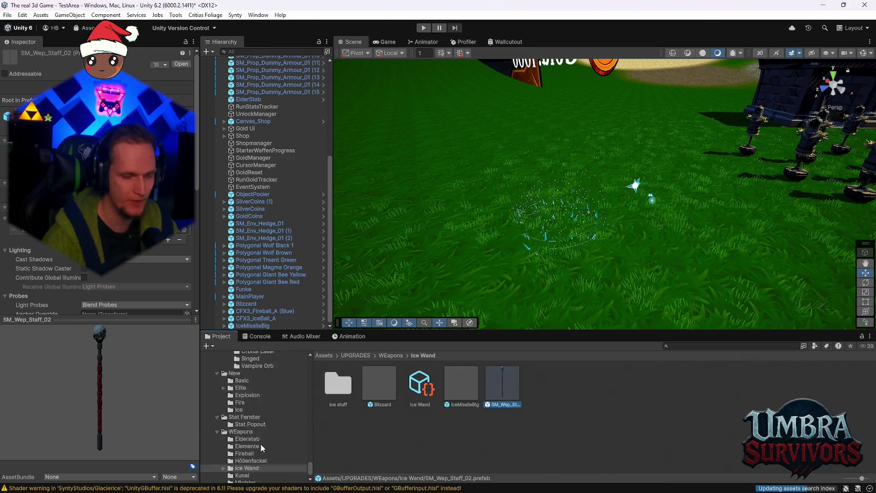
{"action": "scroll", "coordinate": [260, 443], "scroll_direction": "up", "scroll_amount": 7}
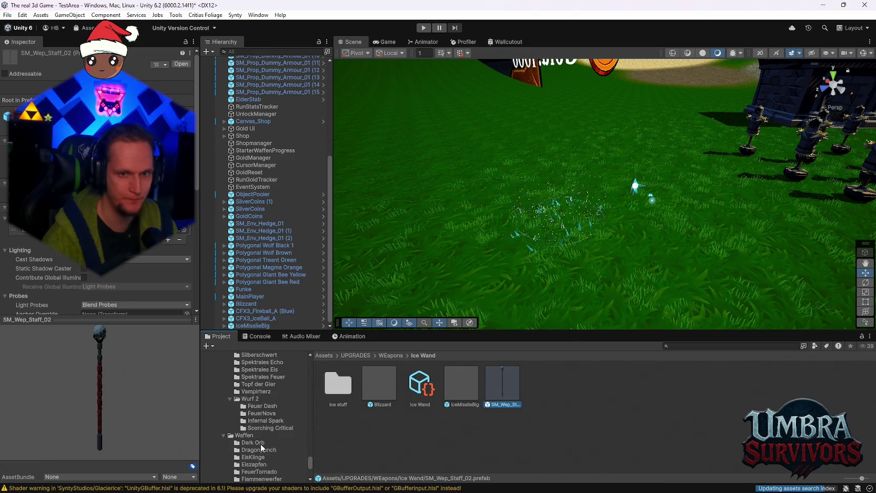
{"action": "scroll", "coordinate": [267, 433], "scroll_direction": "up", "scroll_amount": 3}
{"action": "scroll", "coordinate": [272, 433], "scroll_direction": "up", "scroll_amount": 4}
{"action": "scroll", "coordinate": [275, 444], "scroll_direction": "down", "scroll_amount": 4}
{"action": "scroll", "coordinate": [269, 434], "scroll_direction": "down", "scroll_amount": 5}
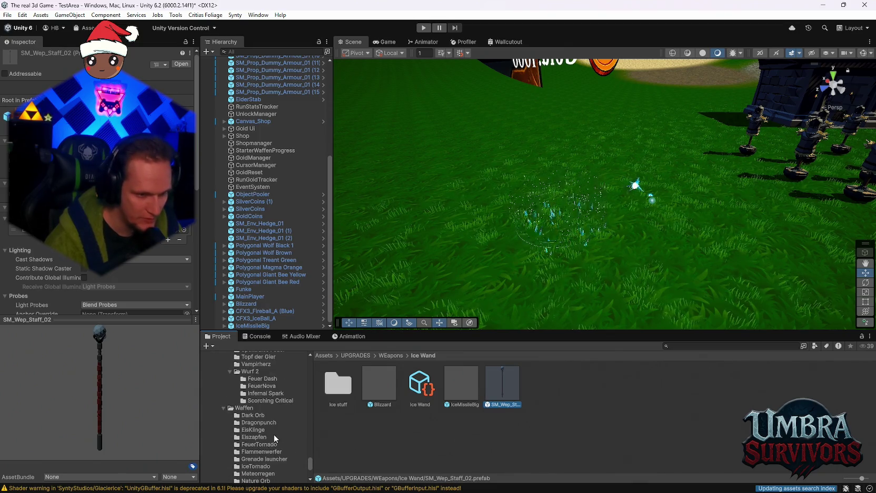
{"action": "scroll", "coordinate": [263, 443], "scroll_direction": "up", "scroll_amount": 7}
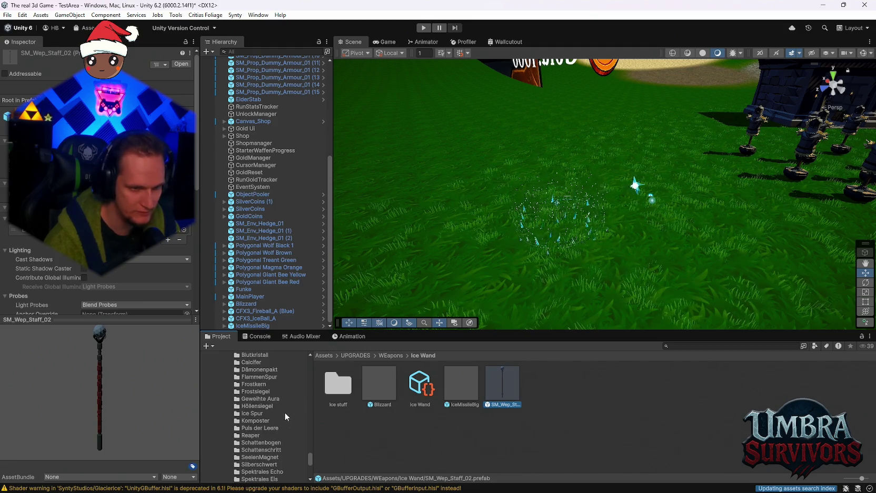
{"action": "scroll", "coordinate": [269, 436], "scroll_direction": "up", "scroll_amount": 2}
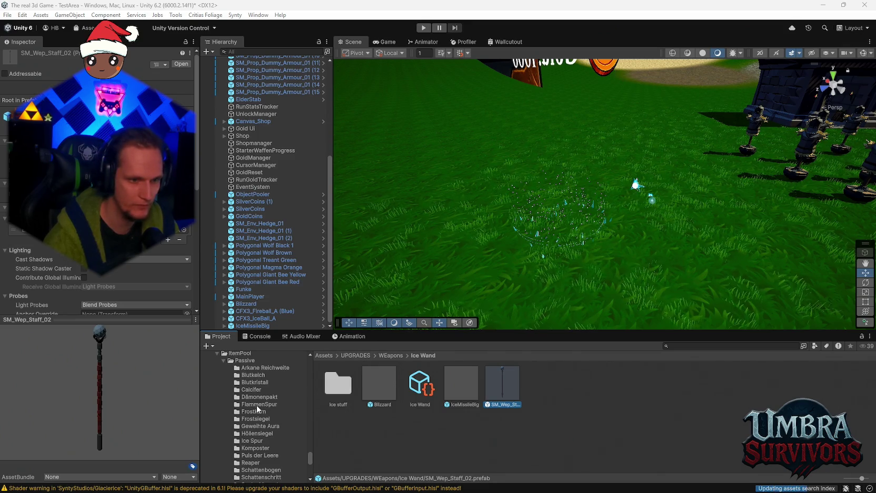
{"action": "scroll", "coordinate": [262, 400], "scroll_direction": "down", "scroll_amount": 2}
{"action": "scroll", "coordinate": [271, 421], "scroll_direction": "up", "scroll_amount": 2}
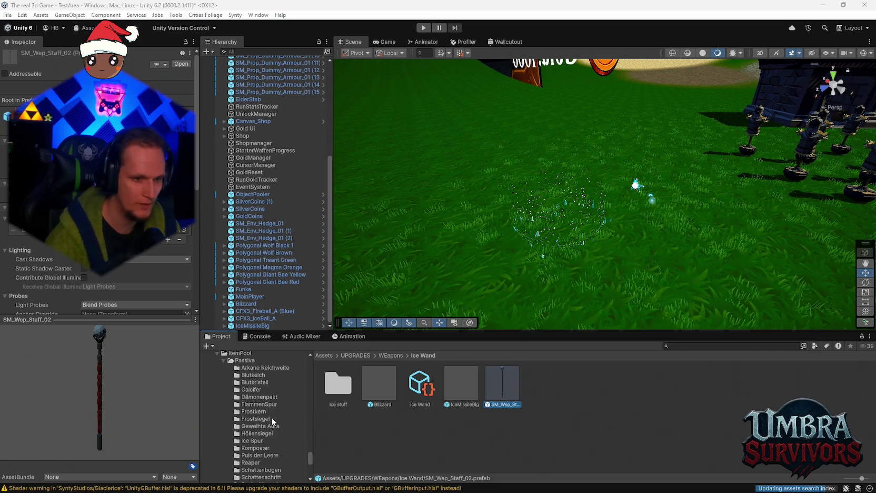
{"action": "scroll", "coordinate": [275, 421], "scroll_direction": "down", "scroll_amount": 2}
{"action": "scroll", "coordinate": [274, 422], "scroll_direction": "up", "scroll_amount": 2}
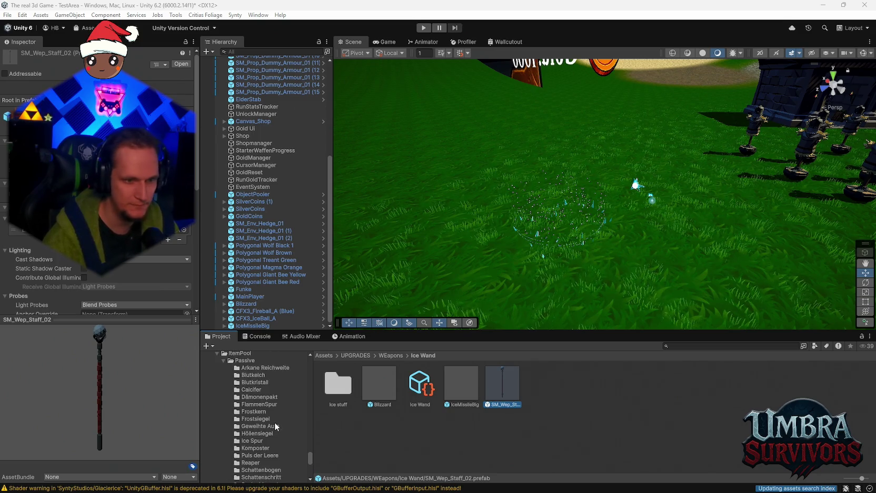
{"action": "scroll", "coordinate": [277, 422], "scroll_direction": "down", "scroll_amount": 3}
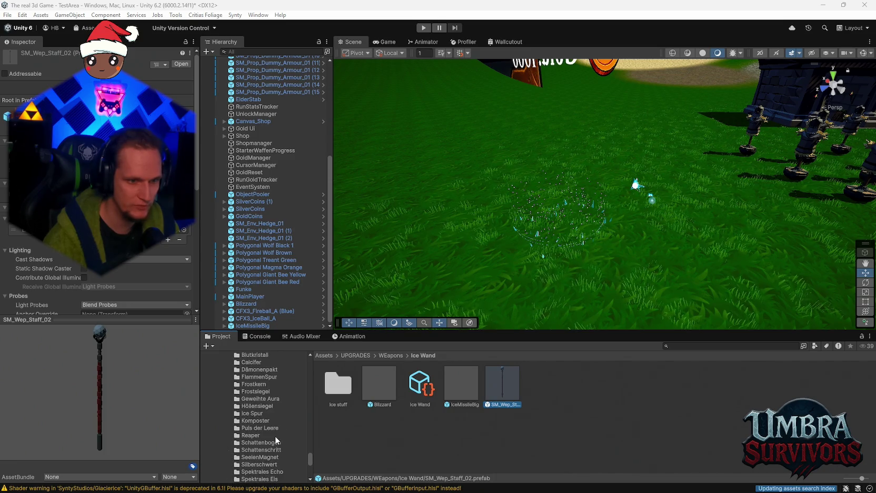
{"action": "scroll", "coordinate": [277, 435], "scroll_direction": "down", "scroll_amount": 10}
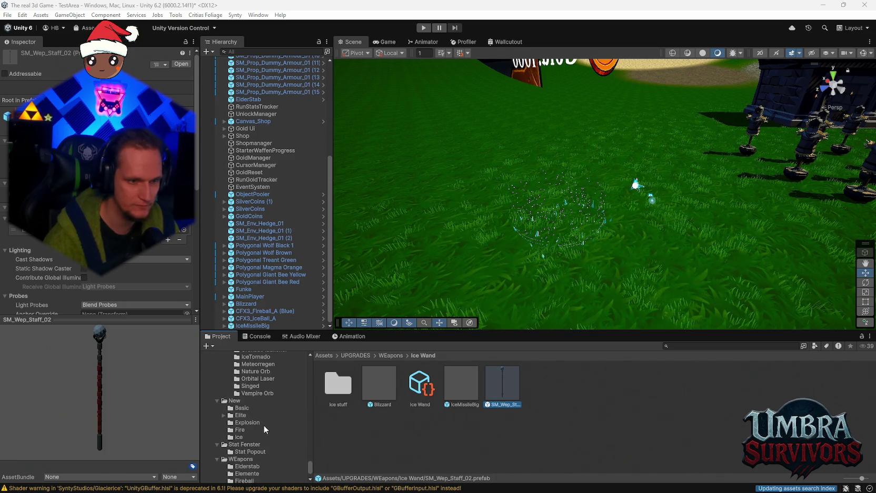
{"action": "scroll", "coordinate": [265, 428], "scroll_direction": "down", "scroll_amount": 5}
{"action": "scroll", "coordinate": [257, 424], "scroll_direction": "up", "scroll_amount": 10}
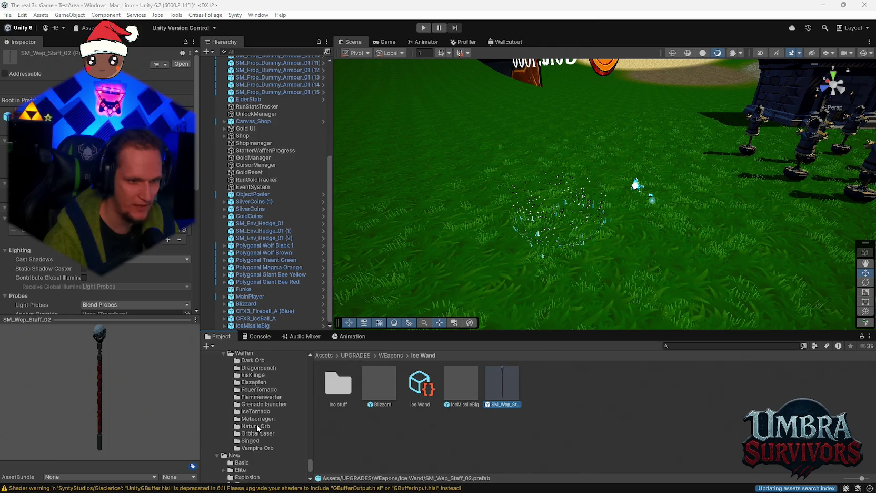
{"action": "scroll", "coordinate": [265, 440], "scroll_direction": "down", "scroll_amount": 5}
{"action": "left_click", "coordinate": [265, 431]}
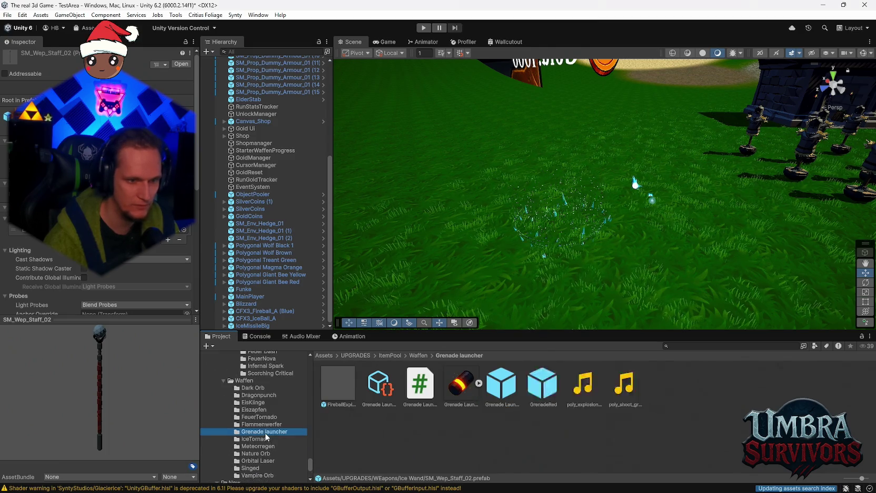
{"action": "left_click", "coordinate": [424, 399]}
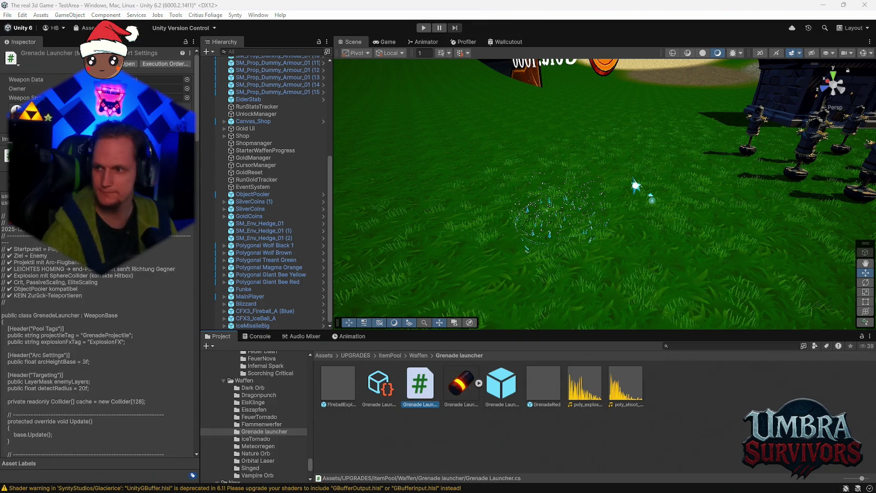